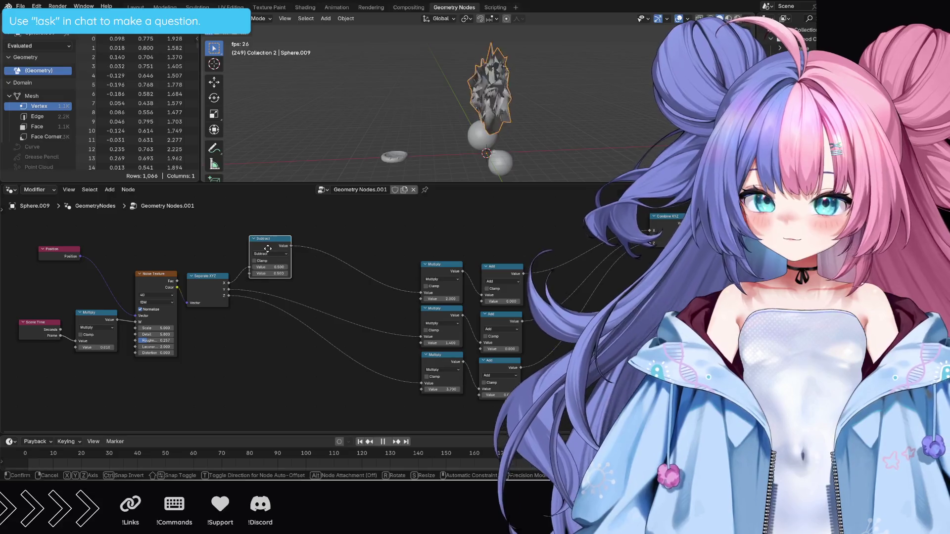
Duplicate the Subtract node twice so the Y and Z noise channels each get their own 0.5 offset.
key(shift+d)
click(268, 272)
key(shift+d)
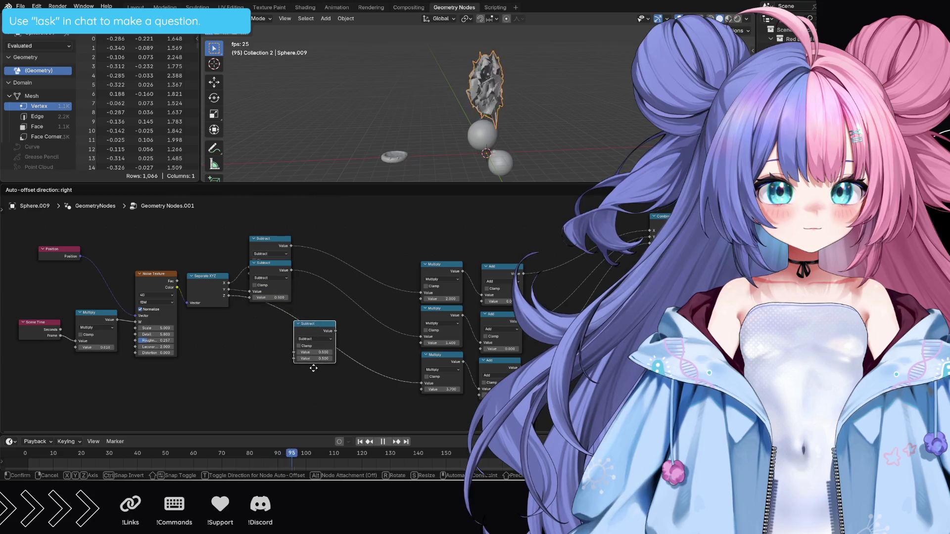
click(314, 369)
Arrange the three Subtract nodes into an evenly spaced column.
drag(321, 326, 274, 329)
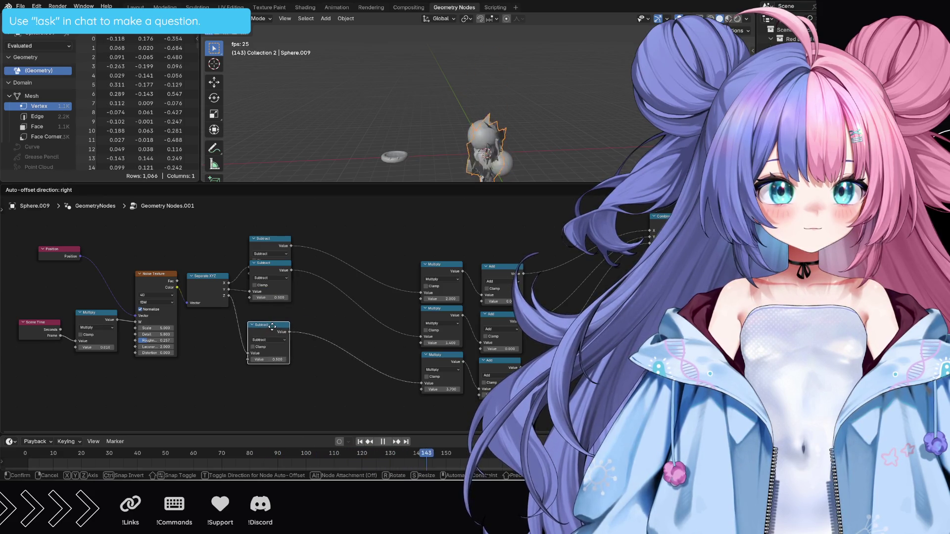
drag(271, 268, 273, 288)
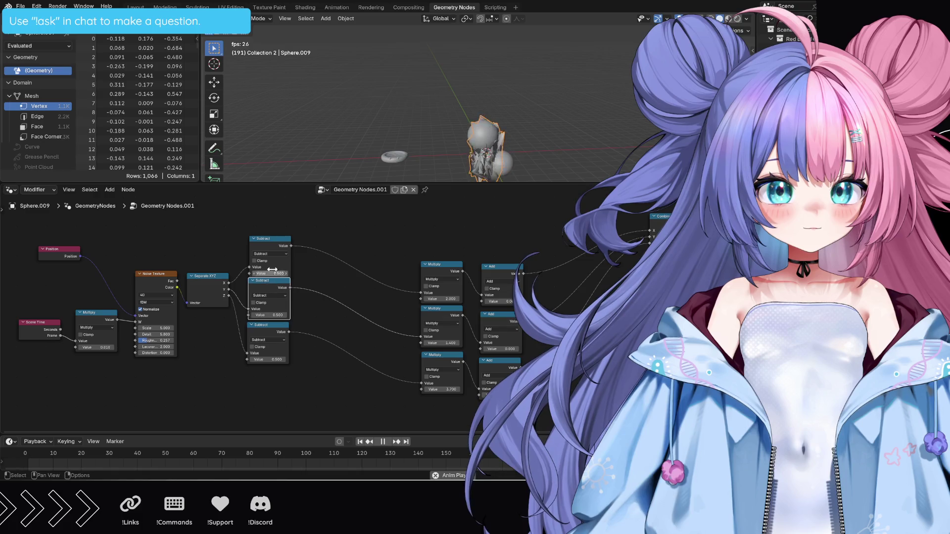
drag(270, 240, 269, 225)
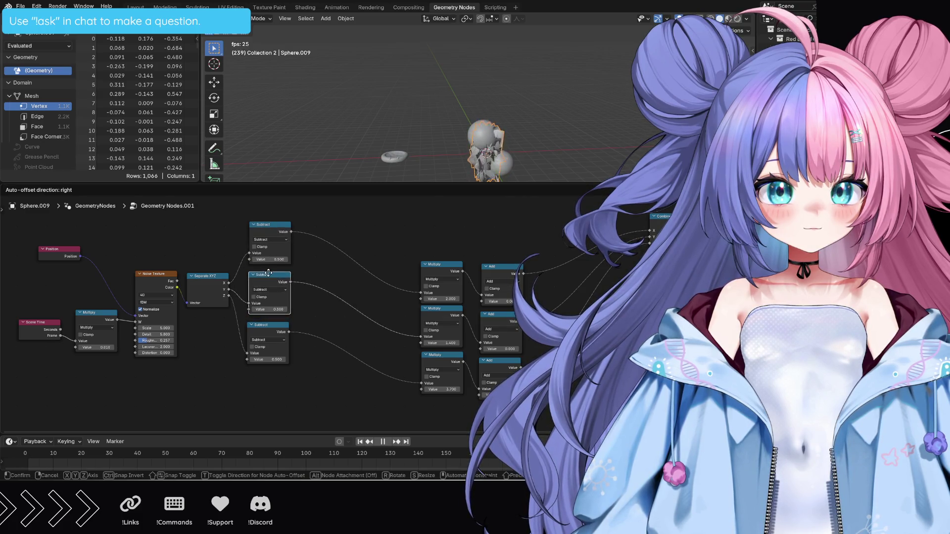
drag(265, 305, 274, 324)
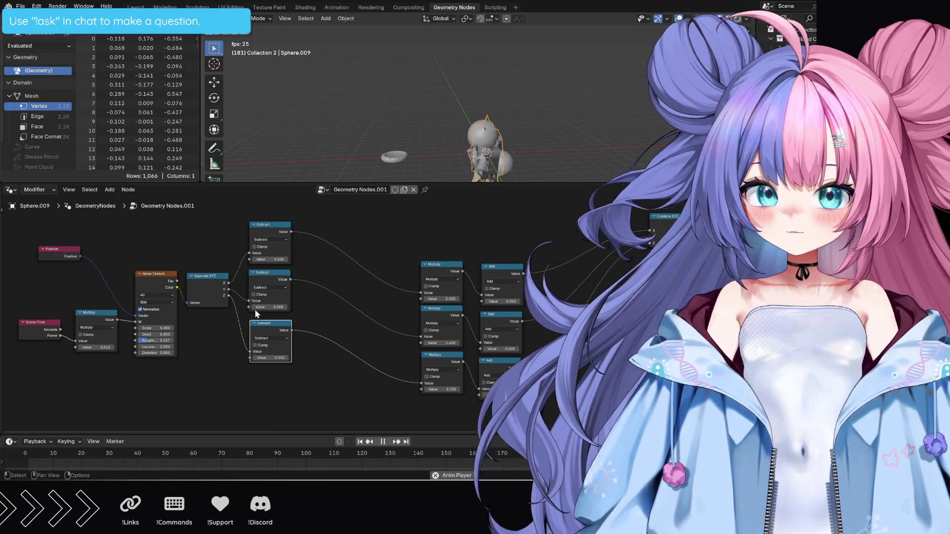
key(b)
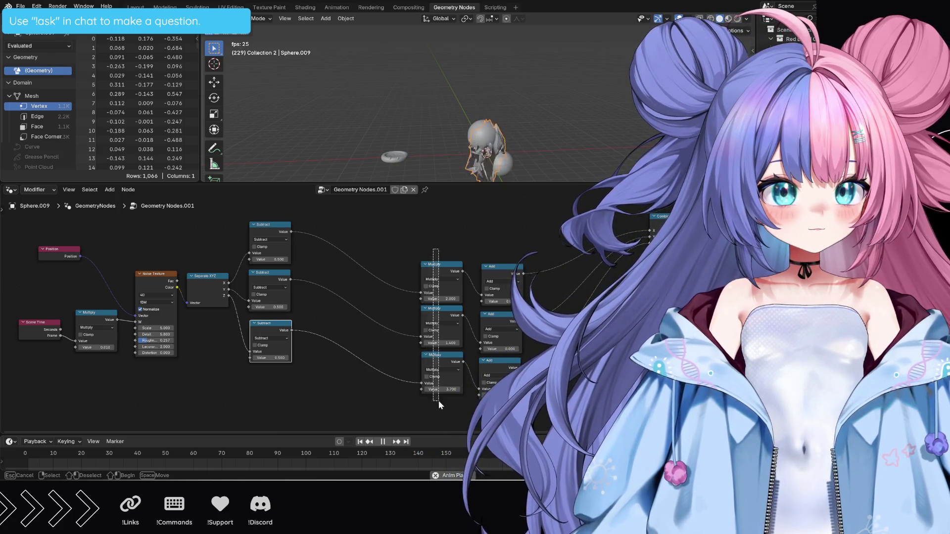
Set the Multiply nodes' values to 0.100.
key(Escape)
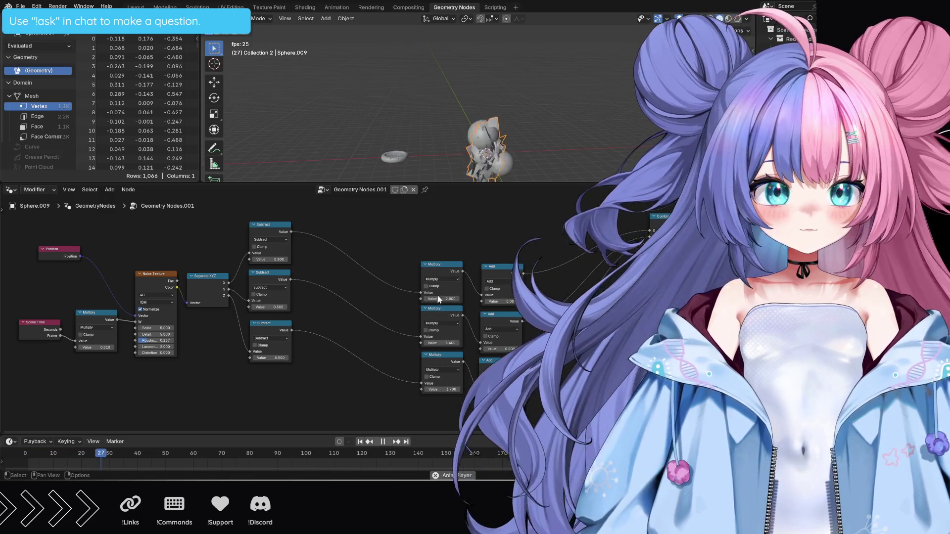
double_click(459, 297)
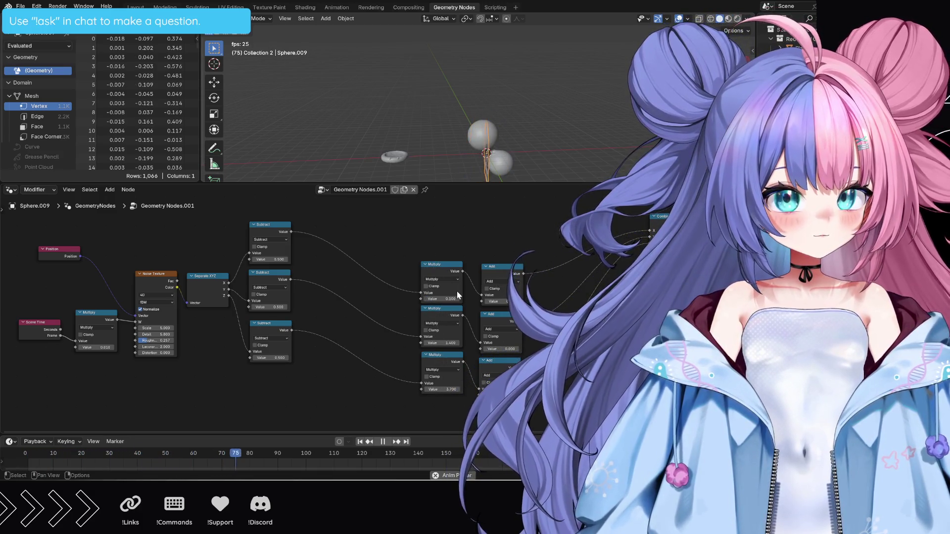
key(Return)
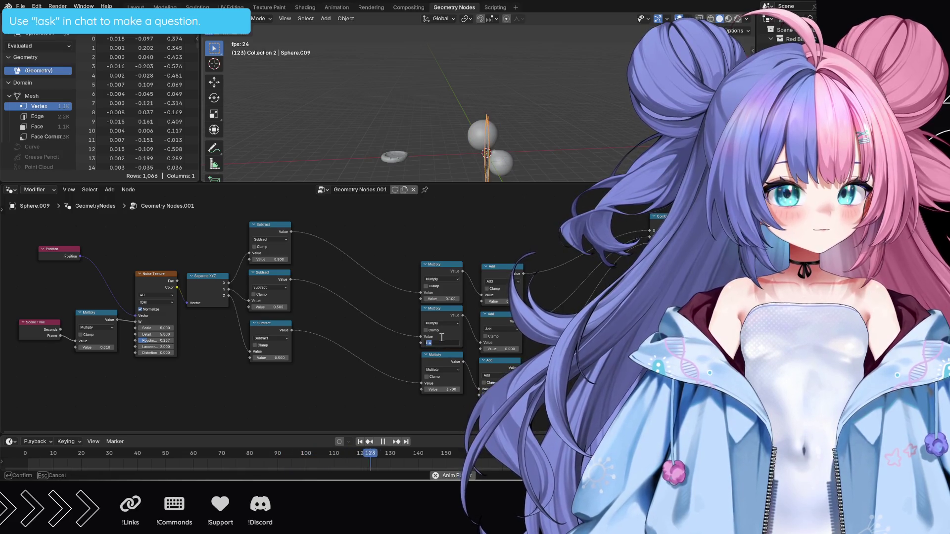
double_click(434, 389)
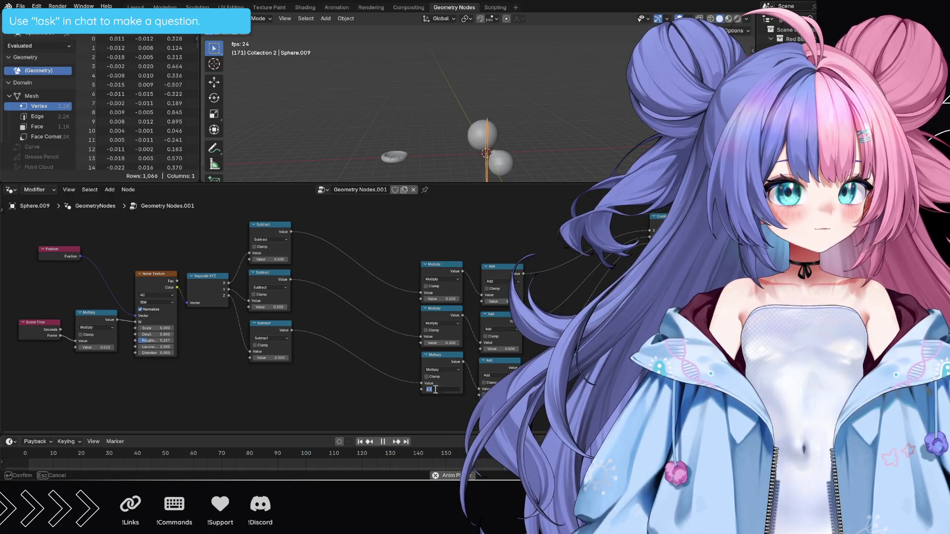
key(Return)
Move the three Multiply nodes in beside the Subtract nodes.
key(b)
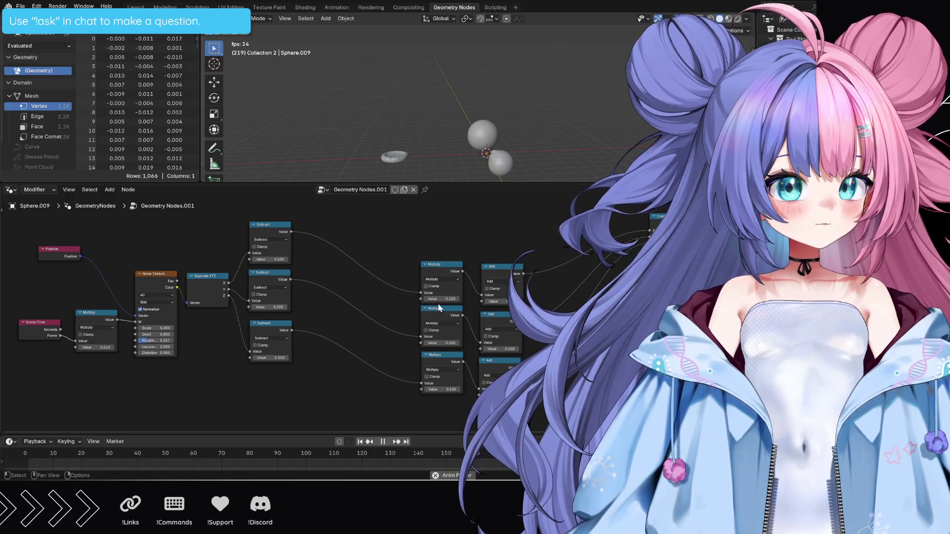
drag(453, 410, 443, 262)
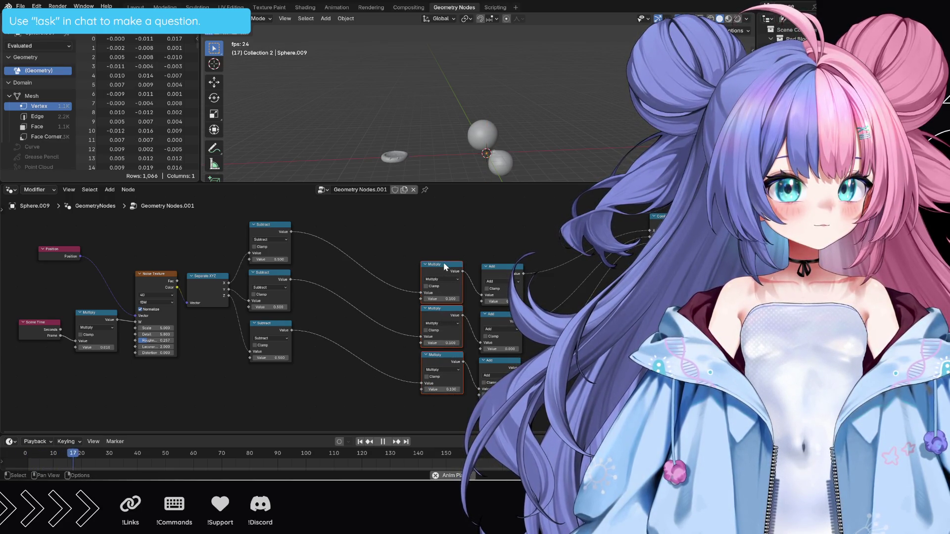
key(g)
click(342, 232)
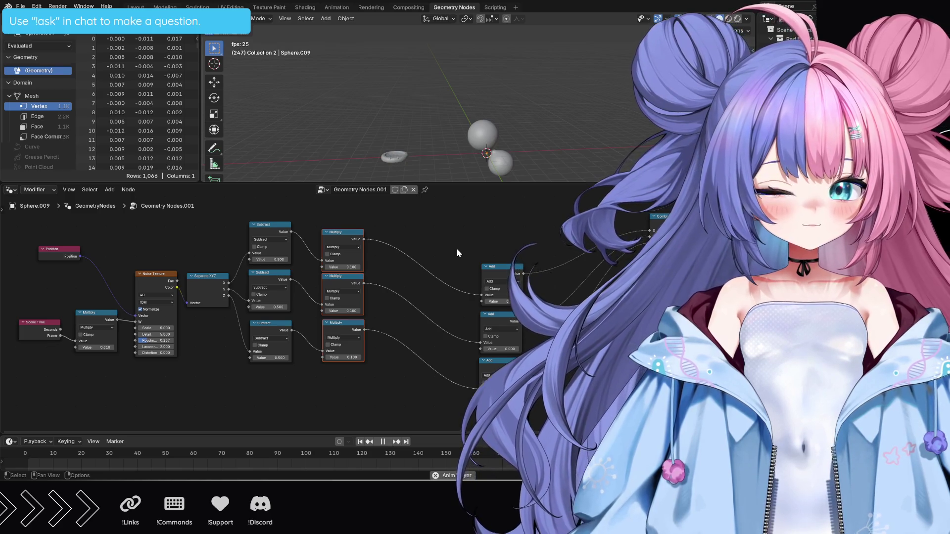
Move the three Add nodes in beside the Multiply nodes and stop playback.
drag(464, 239, 527, 367)
key(g)
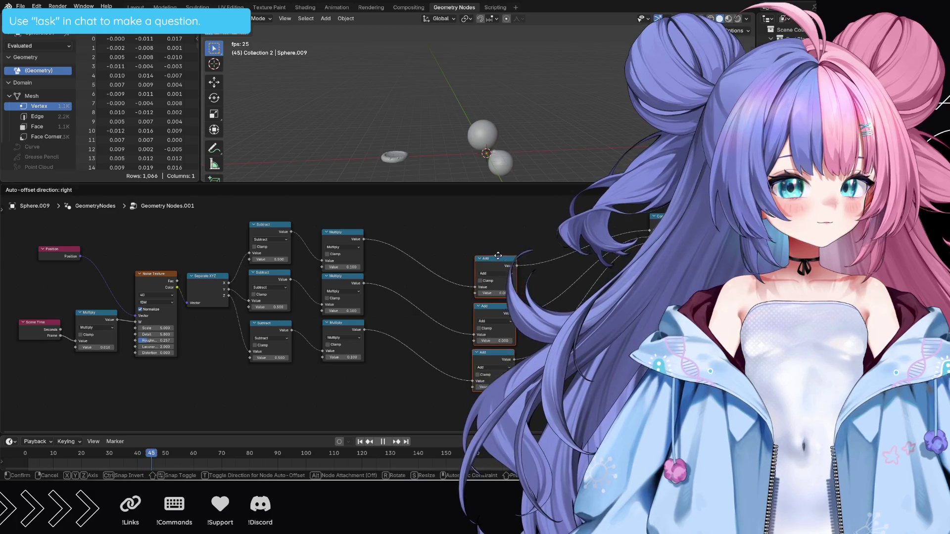
click(450, 233)
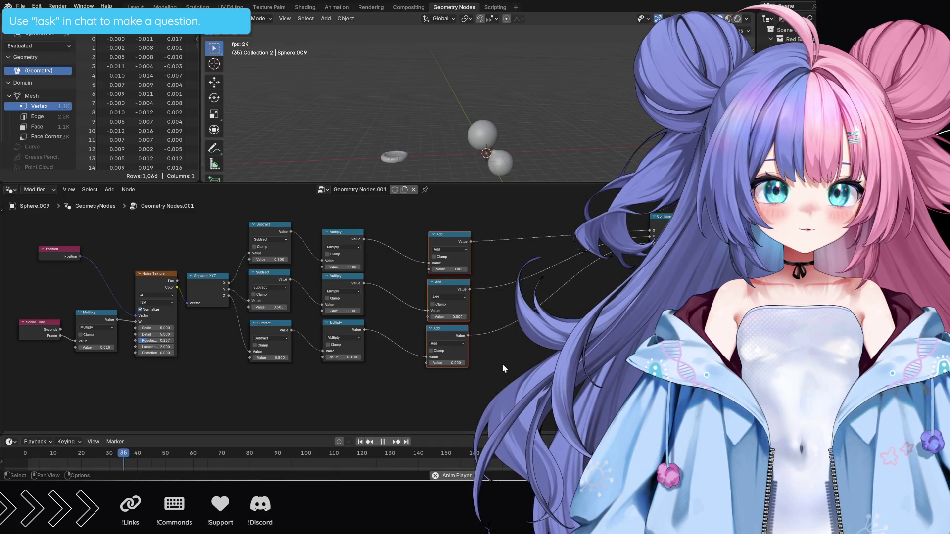
middle_drag(502, 365, 502, 382)
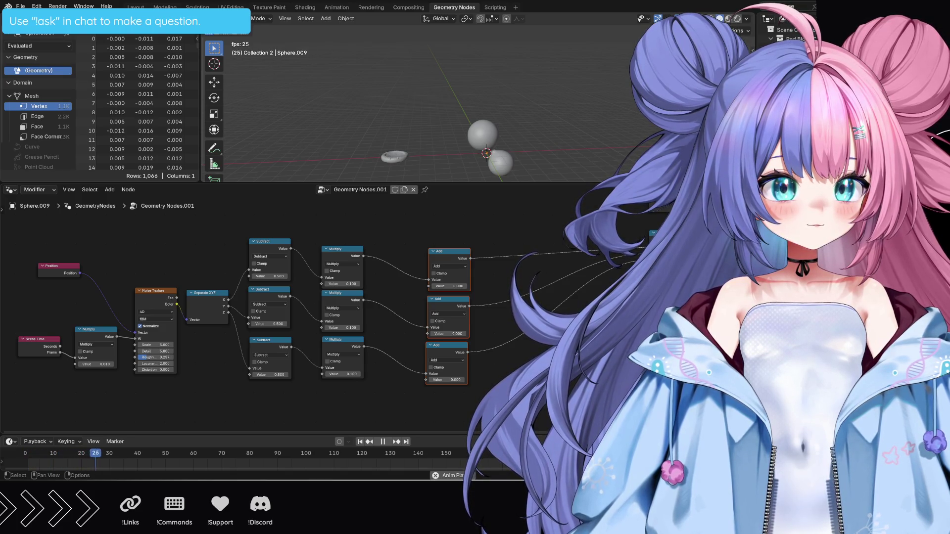
key(space)
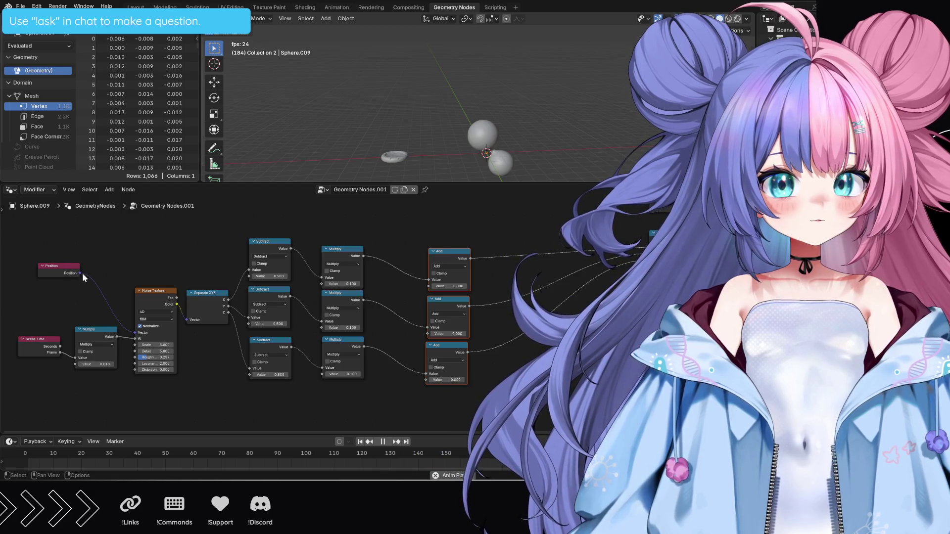
mouse_move(79, 273)
mouse_down()
mouse_move(287, 253)
mouse_move(428, 287)
mouse_up()
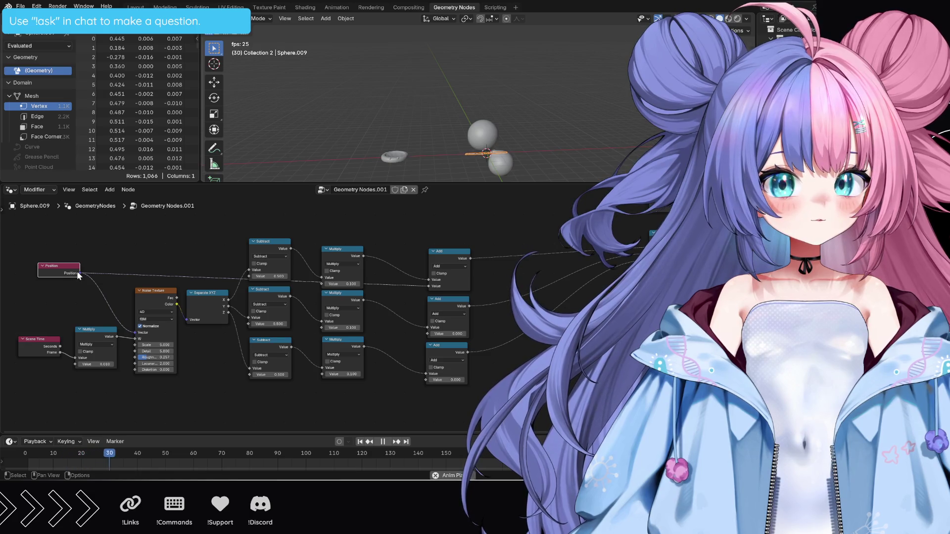
drag(421, 337, 423, 334)
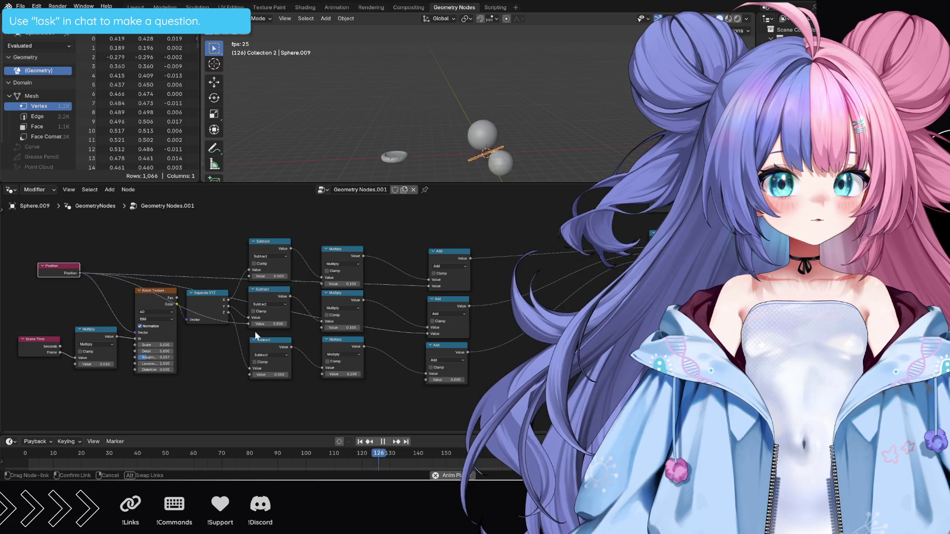
drag(255, 337, 429, 381)
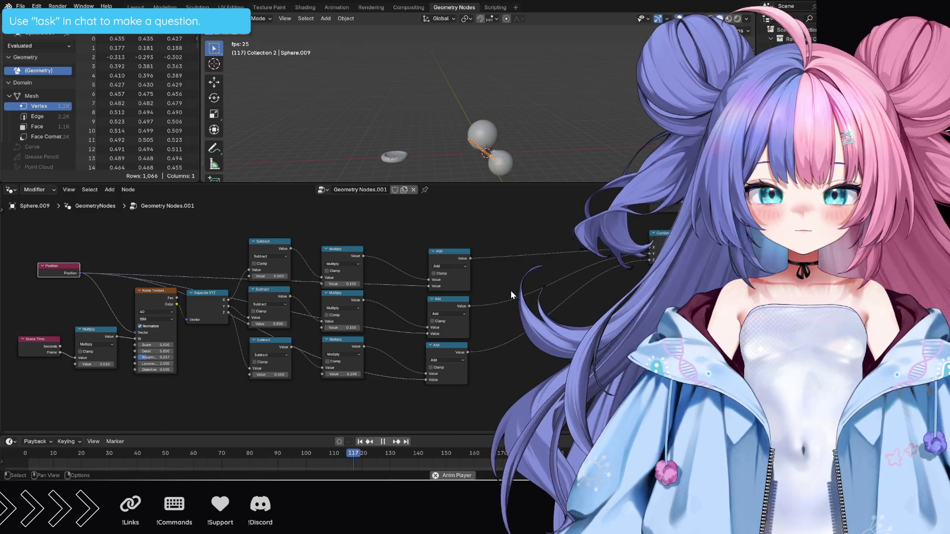
key(ctrl+z)
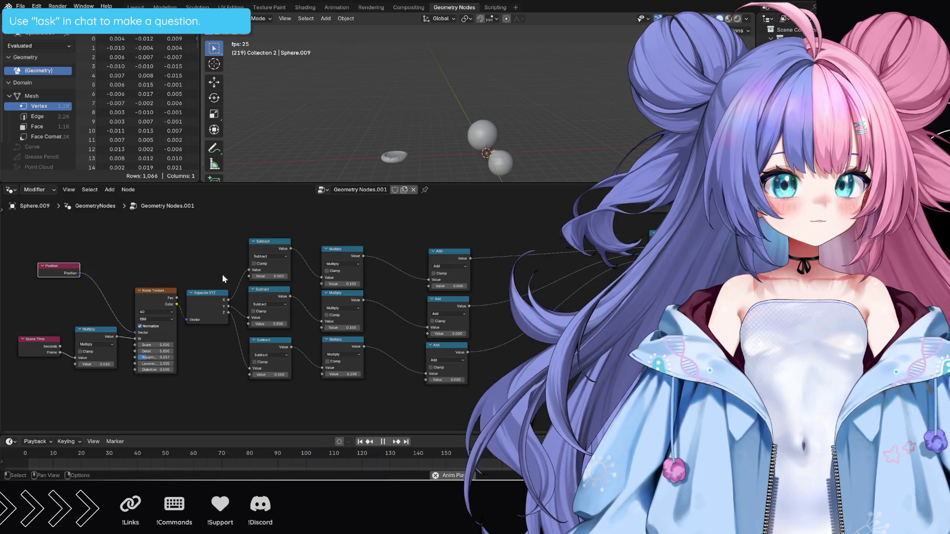
drag(79, 273, 249, 276)
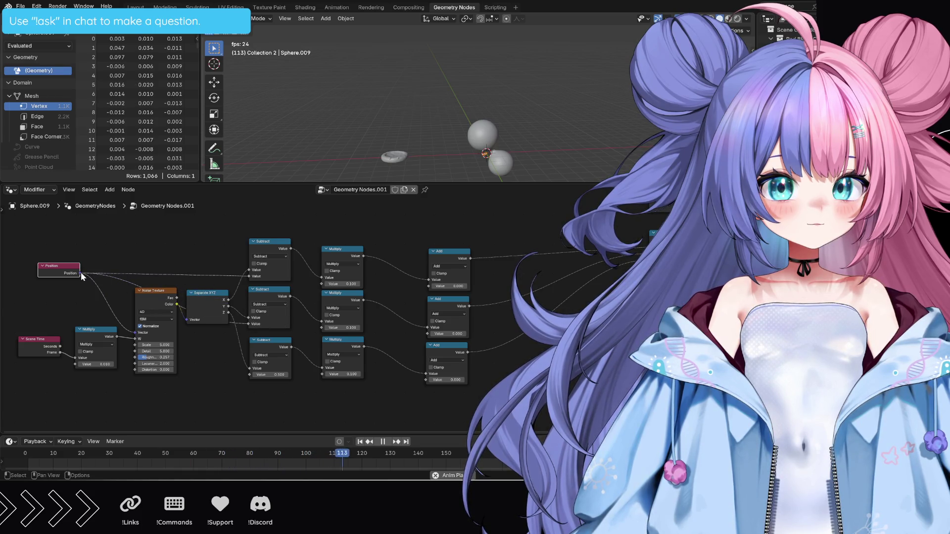
drag(80, 272, 249, 369)
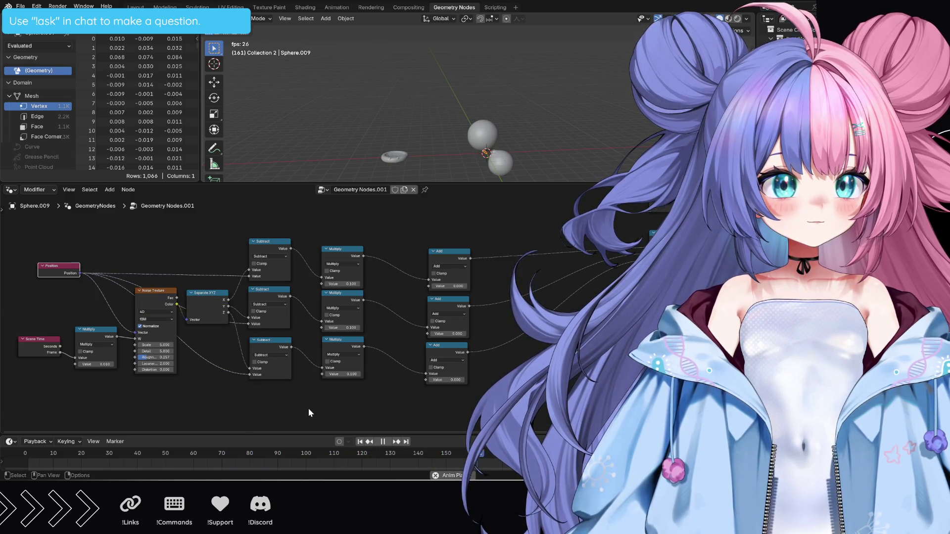
key(ctrl+z)
key(ctrl+z)
key(ctrl+z)
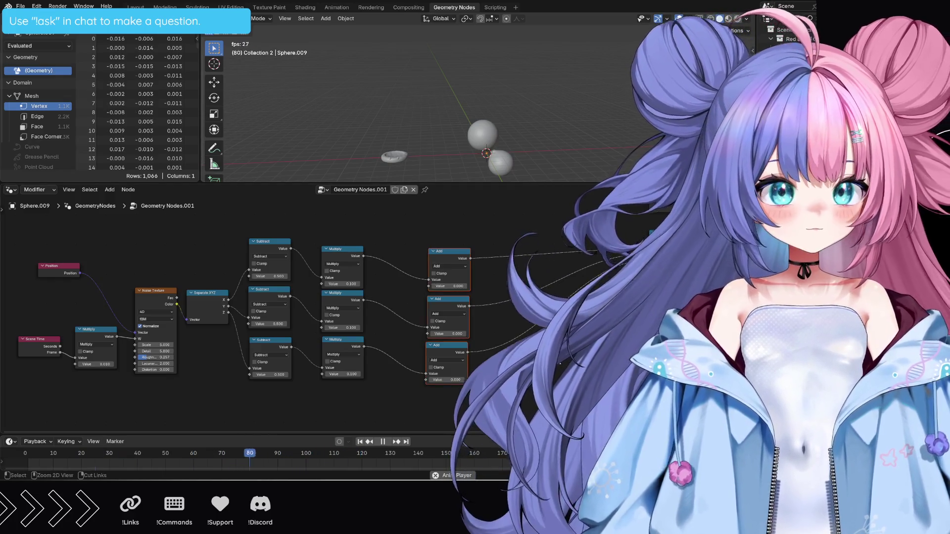
Undo back through the node edits, removing the Subtract nodes and restoring the earlier arrangement.
key(ctrl+z)
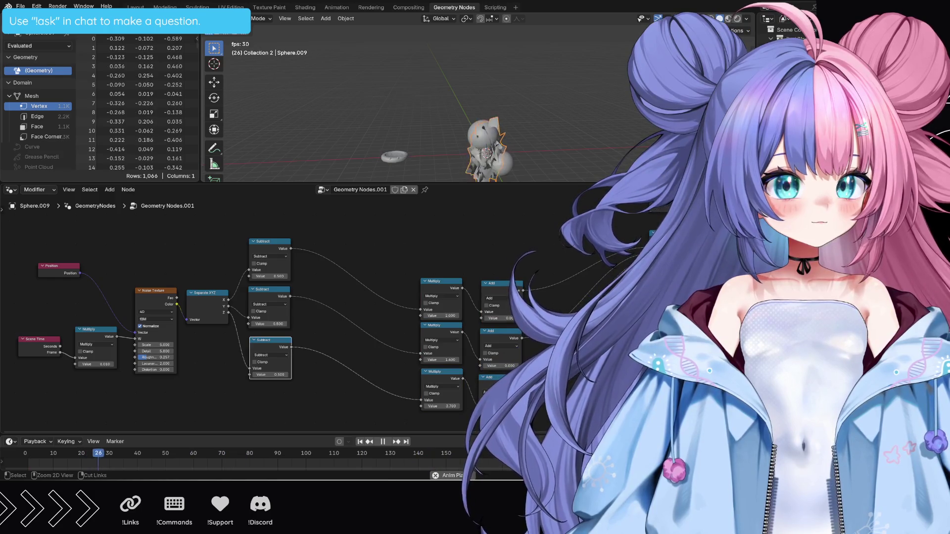
key(ctrl+z)
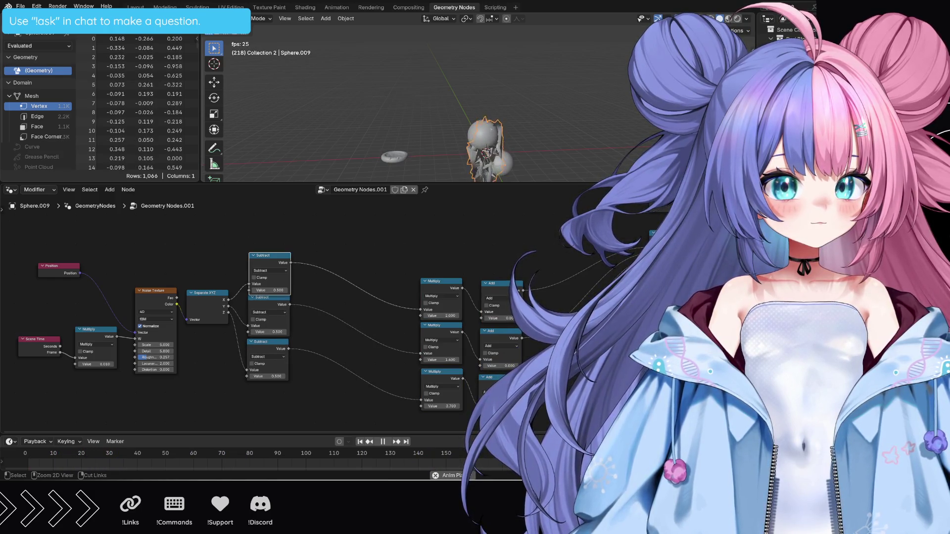
key(ctrl+z)
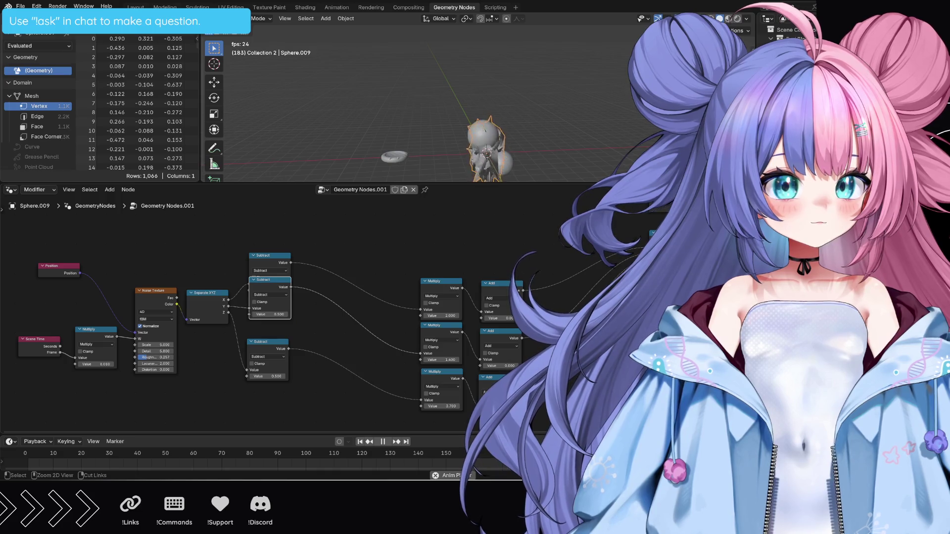
key(ctrl+z)
key(ctrl+z)
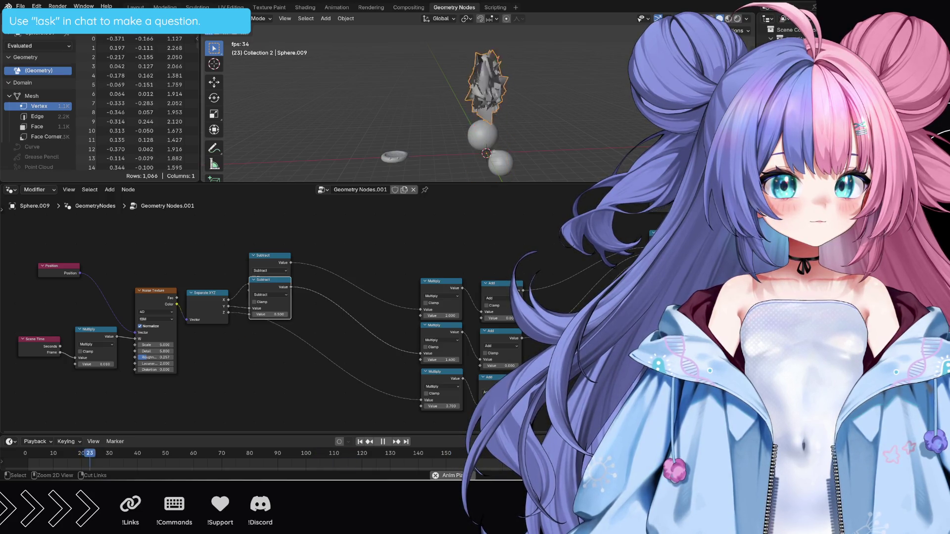
key(ctrl+z)
key(ctrl+z)
key(ctrl+z)
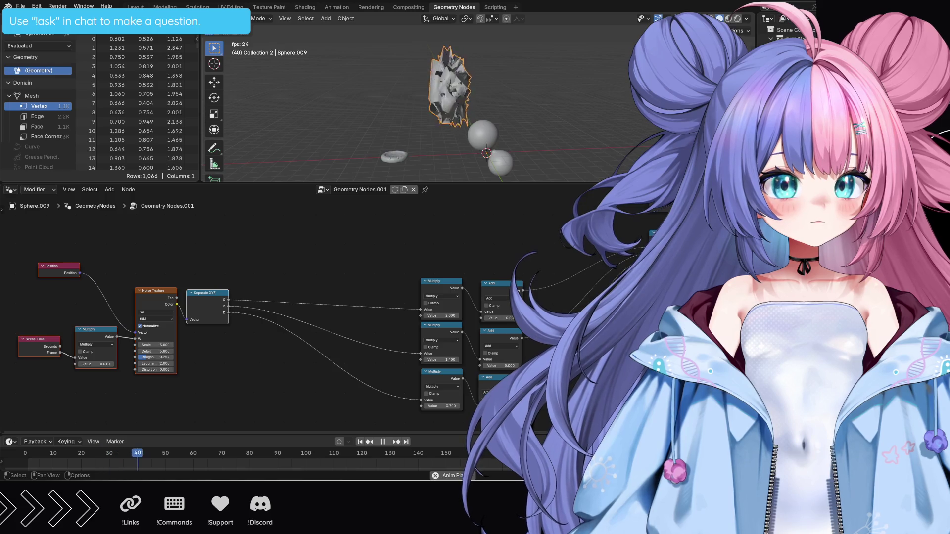
key(ctrl+z)
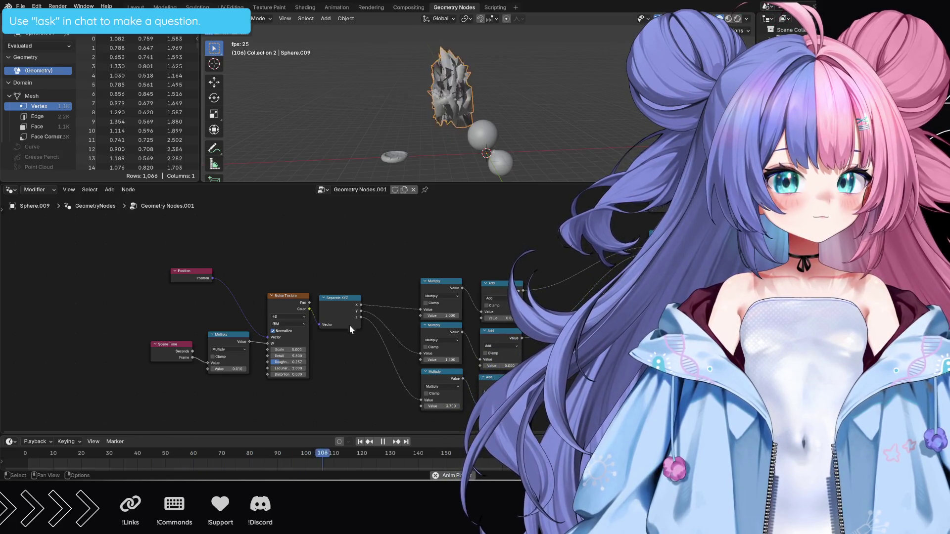
key(b)
Move the Position, time, noise and Separate XYZ input nodes left to make room.
drag(141, 250, 355, 374)
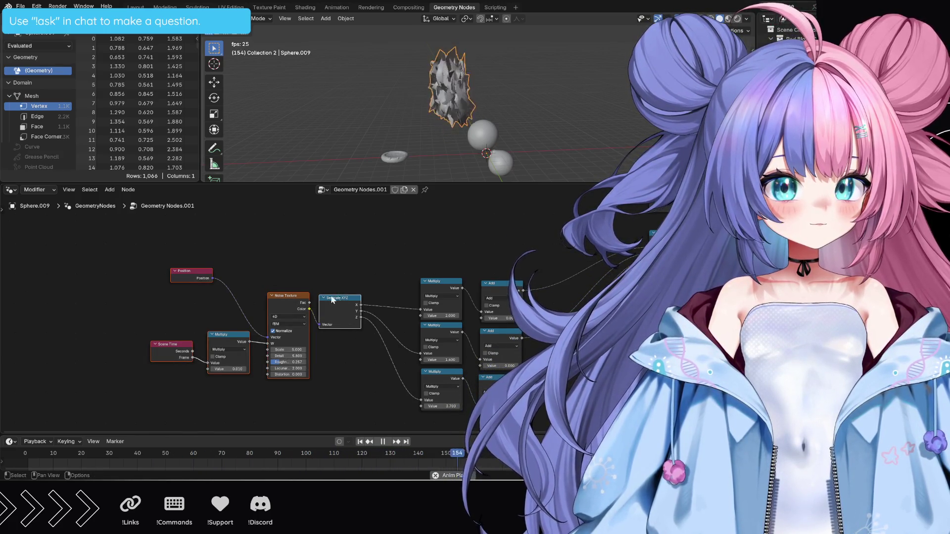
drag(332, 299, 205, 290)
click(282, 260)
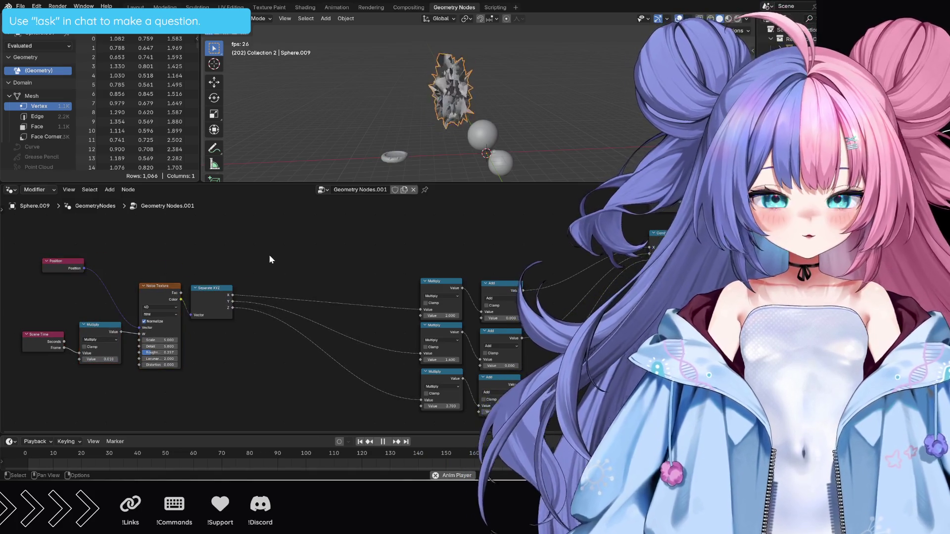
Insert a Subtract node on each noise channel before its Multiply, stacked in a column.
key(shift+a)
text(math s)
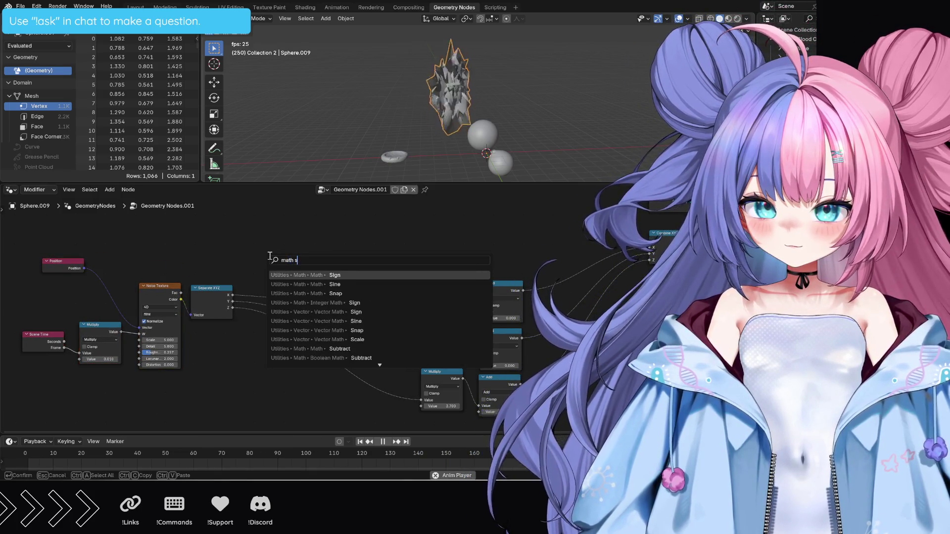
text(u)
key(Return)
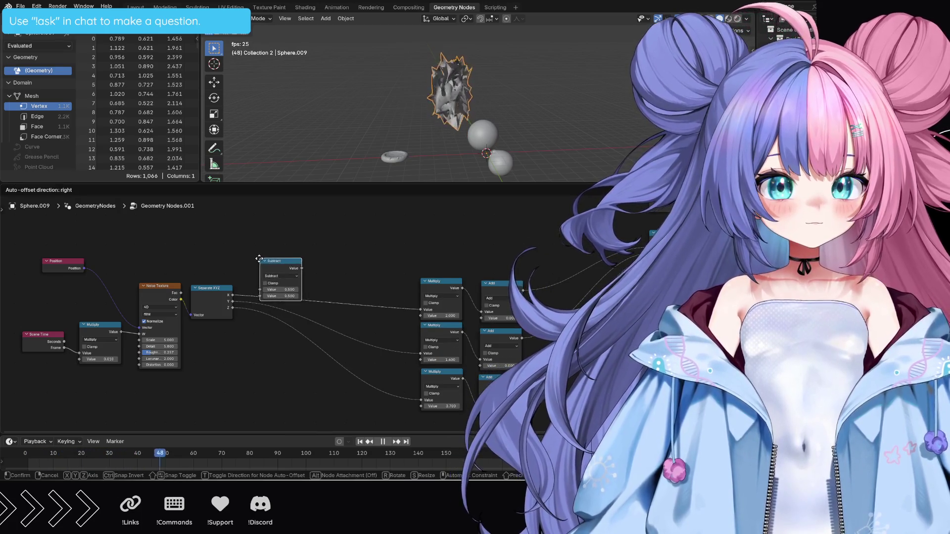
click(256, 259)
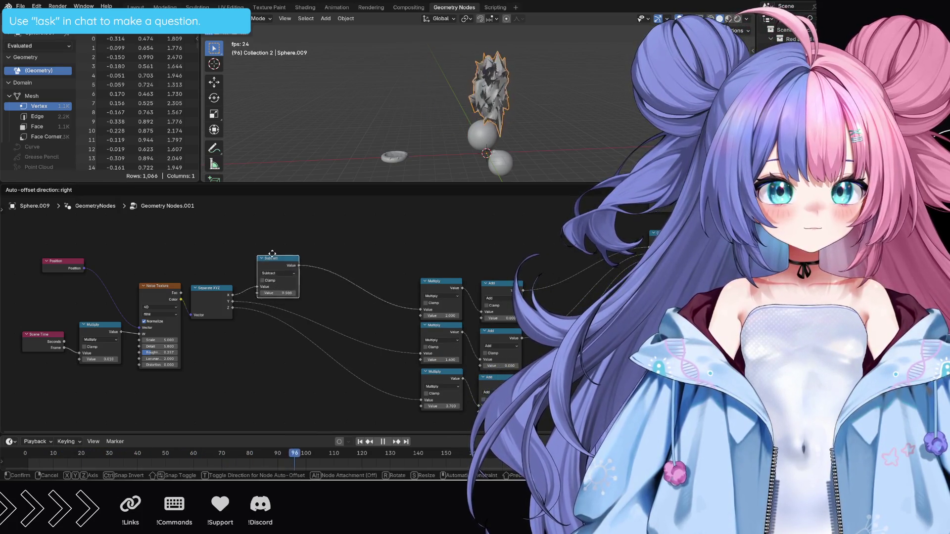
click(272, 255)
key(shift+d)
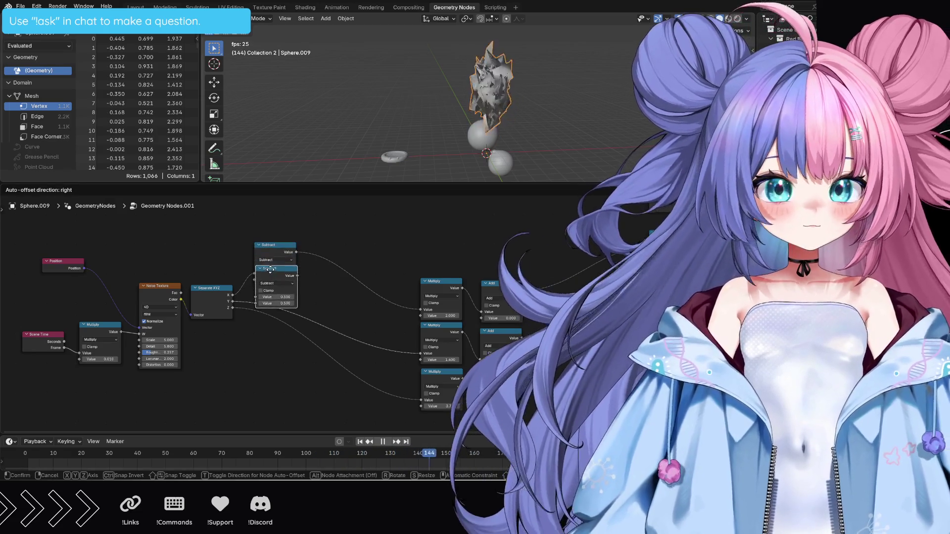
click(270, 277)
key(shift+d)
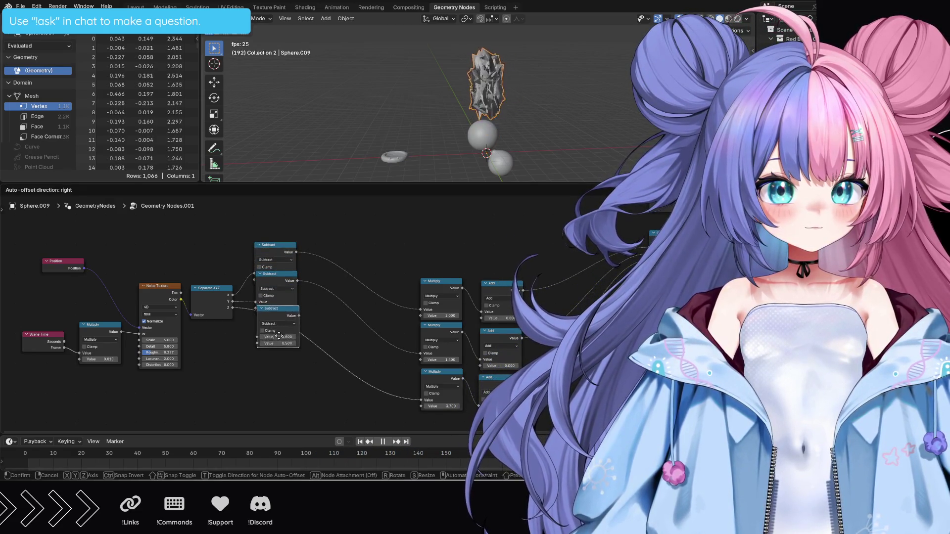
click(286, 339)
drag(288, 312, 280, 344)
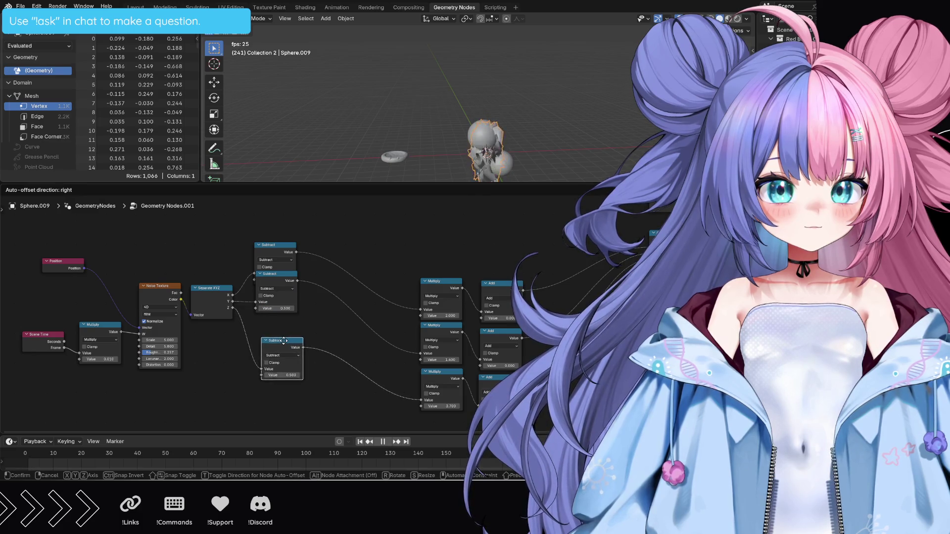
drag(280, 279, 280, 322)
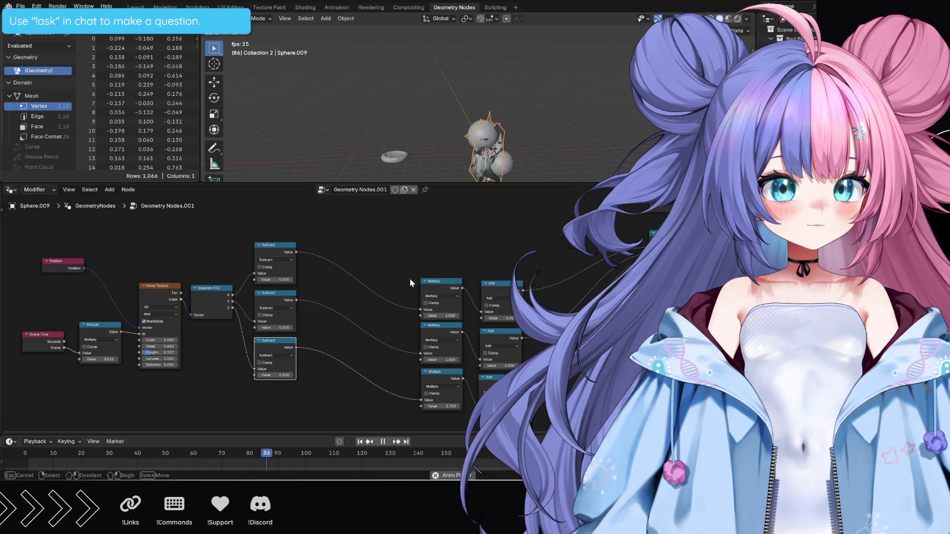
Pull the Multiply nodes beside the Subtracts and add a Separate XYZ fed by Position.
drag(402, 254, 461, 420)
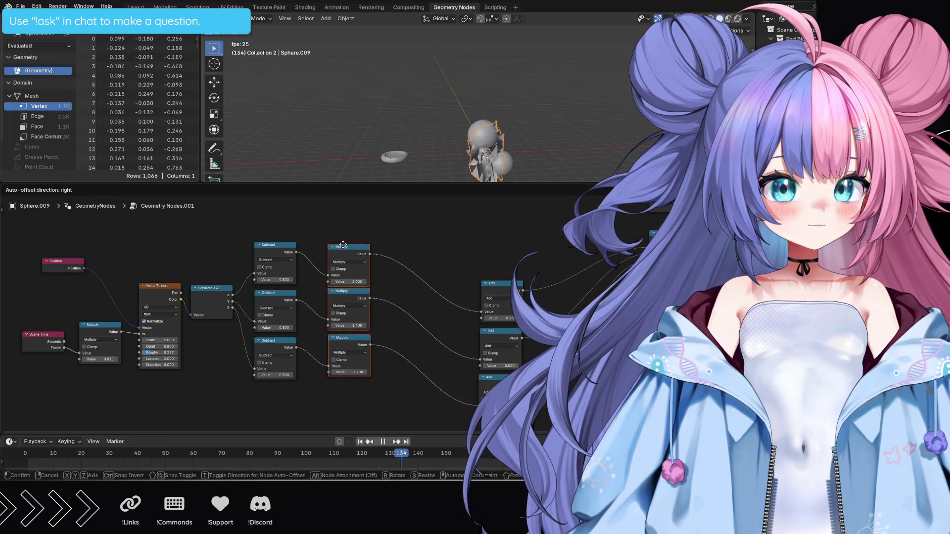
drag(441, 283, 331, 251)
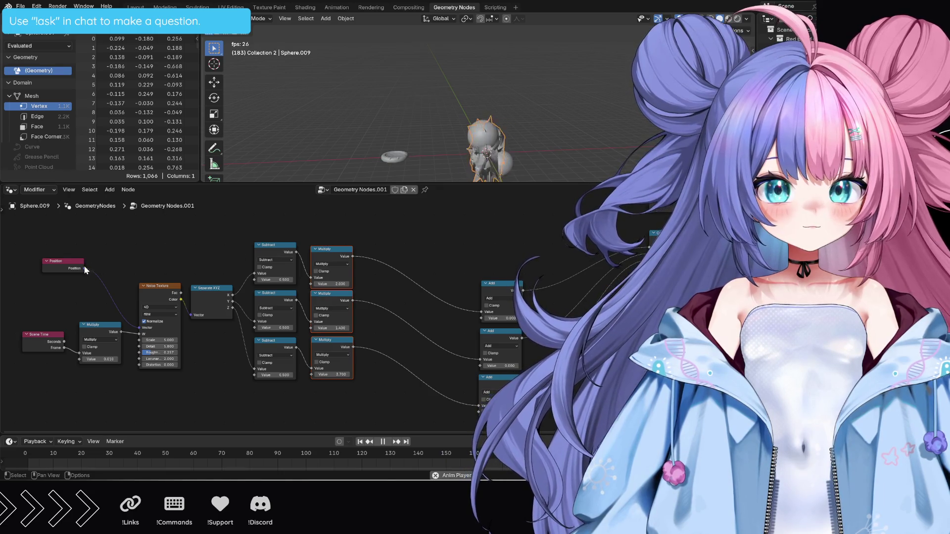
drag(85, 268, 134, 242)
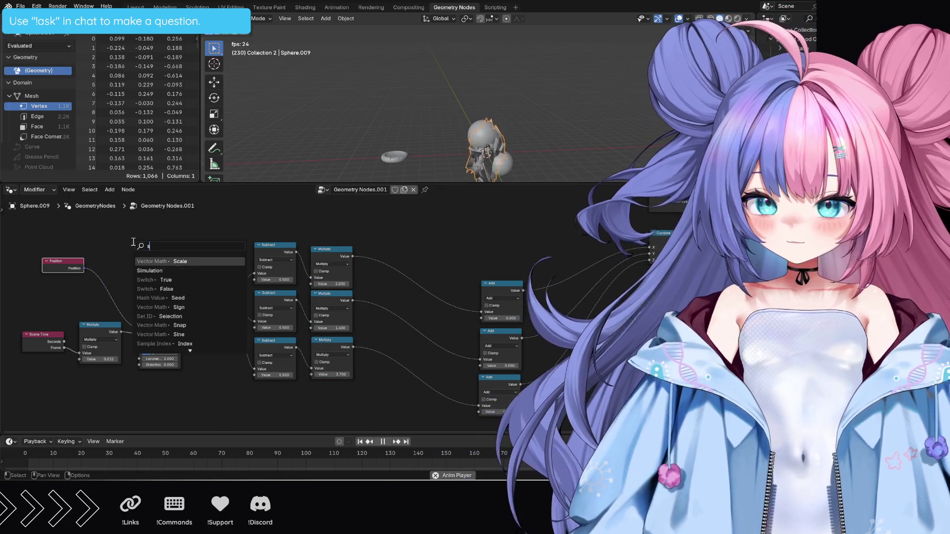
text(separa)
key(Return)
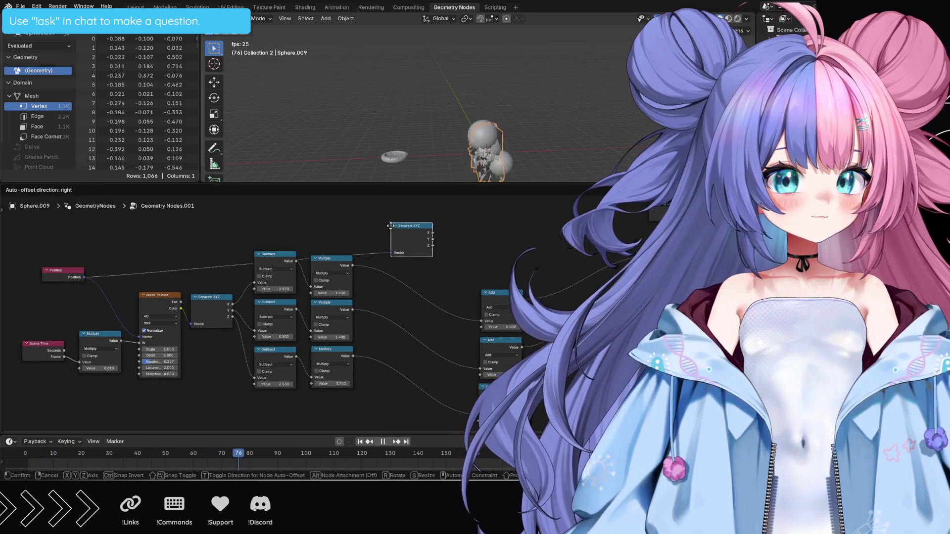
click(430, 233)
Link the position's X, Y and Z components into the three Add nodes.
drag(429, 231, 481, 321)
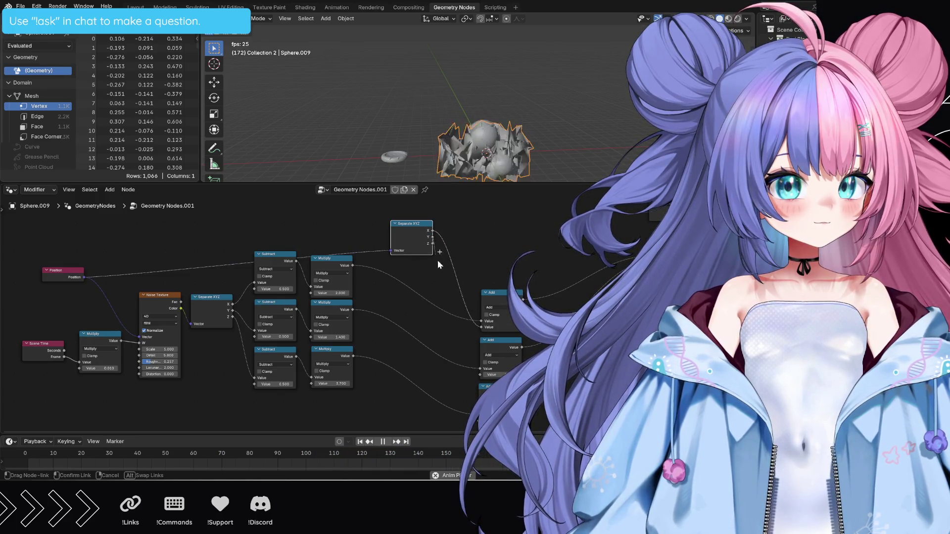
drag(430, 237, 477, 374)
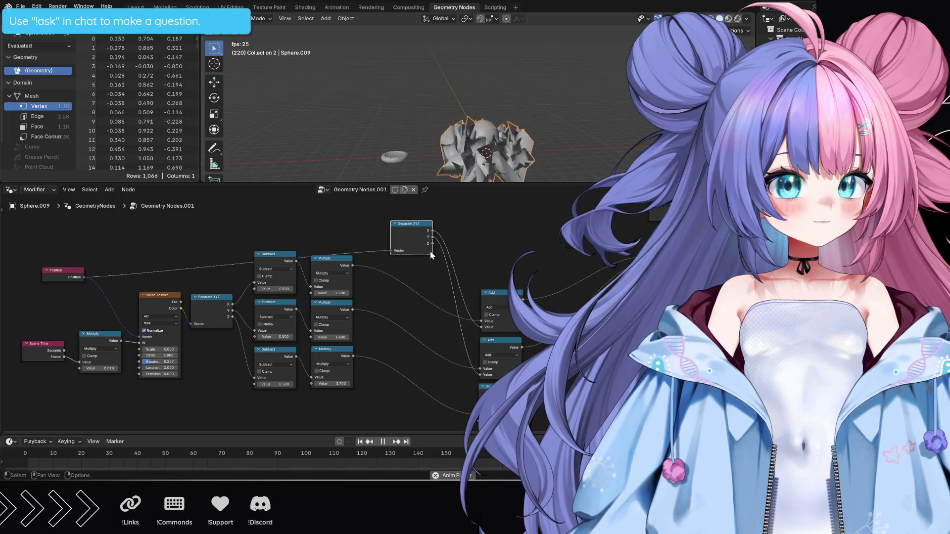
mouse_move(430, 244)
mouse_down()
mouse_move(448, 357)
mouse_move(480, 413)
mouse_up()
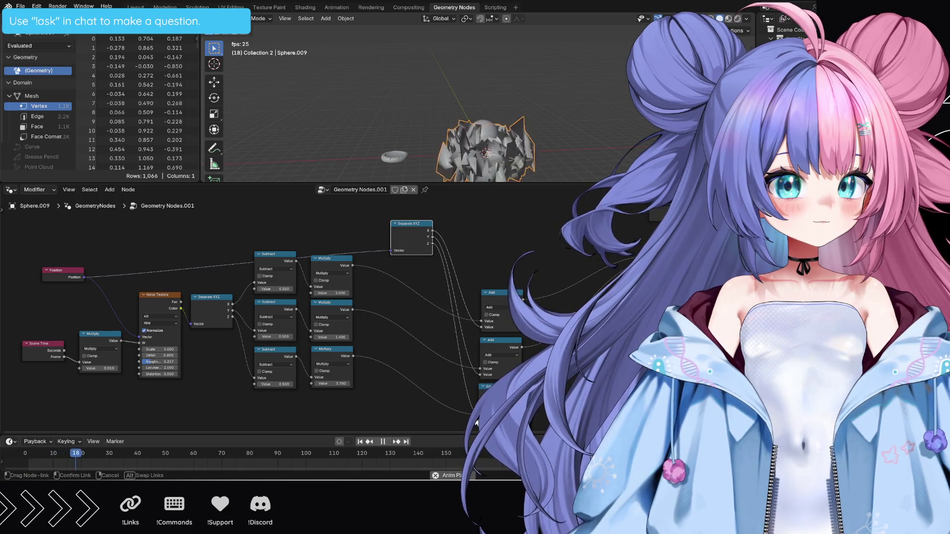
middle_drag(449, 383, 449, 354)
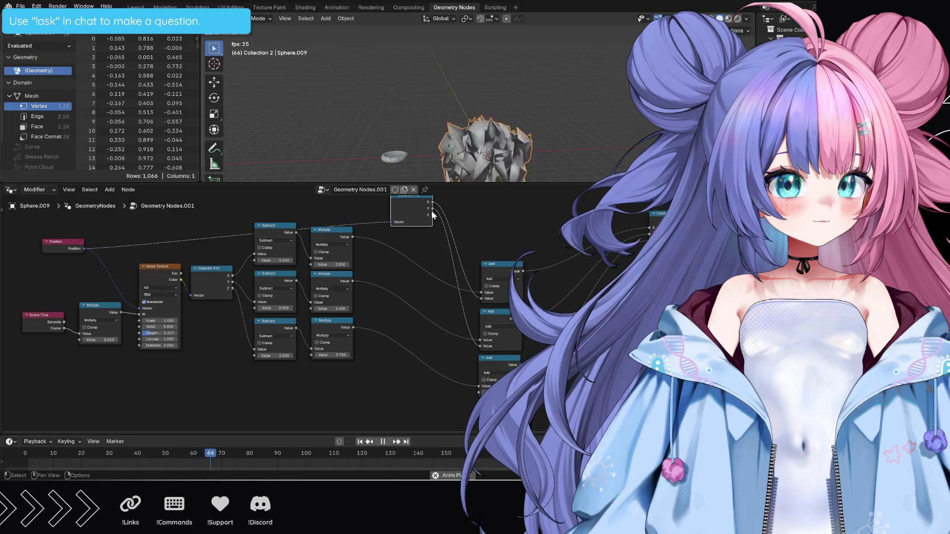
drag(430, 213, 476, 391)
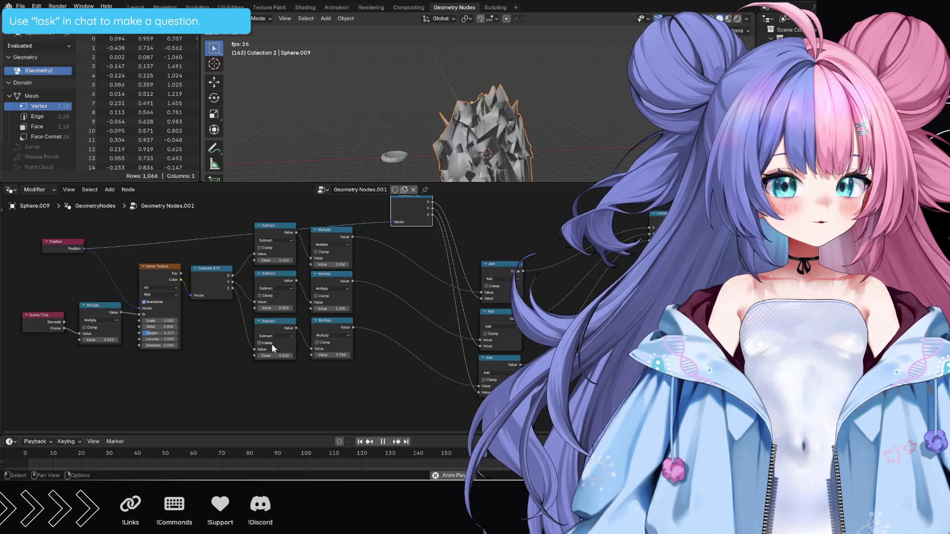
scroll(316, 329, up, 1)
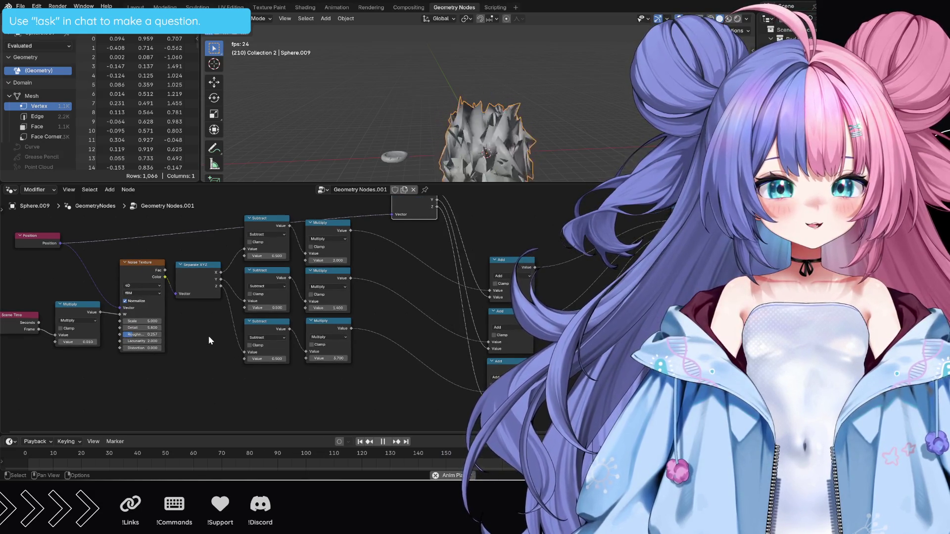
Lower all three noise multipliers to 0.1.
drag(332, 261, 357, 261)
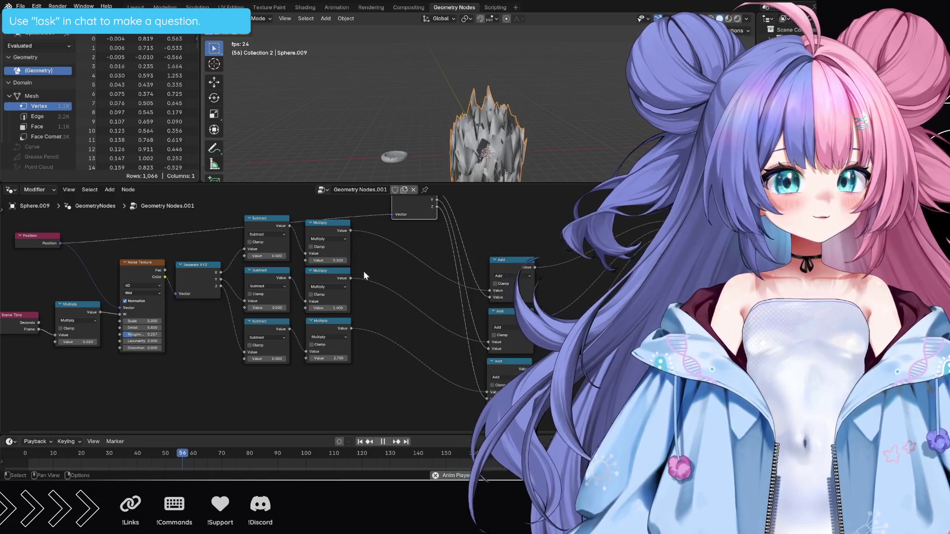
click(333, 307)
text(0.1)
key(Return)
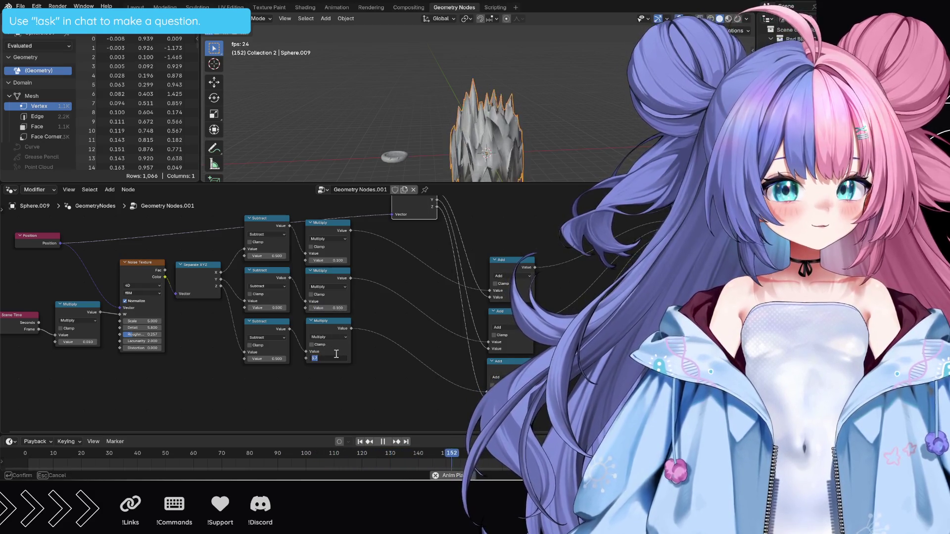
drag(329, 358, 335, 358)
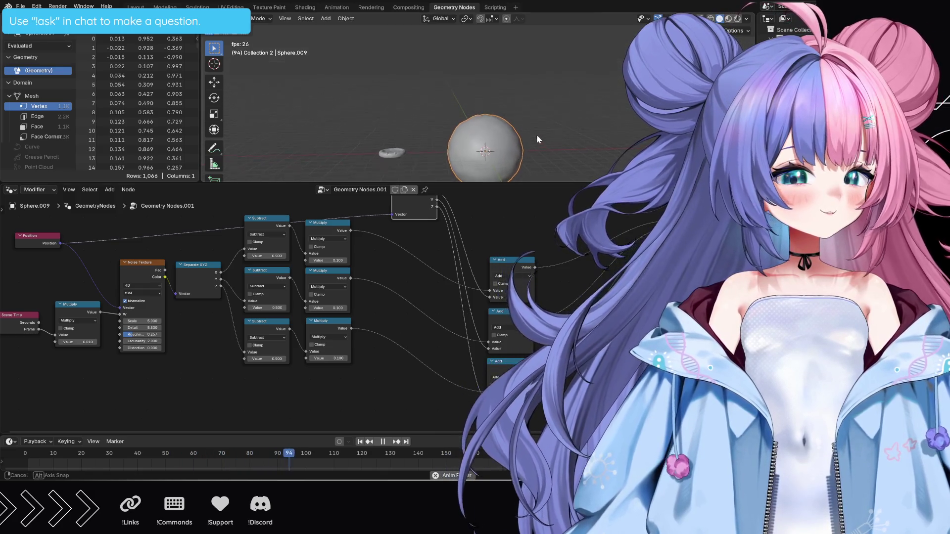
middle_drag(584, 163, 562, 161)
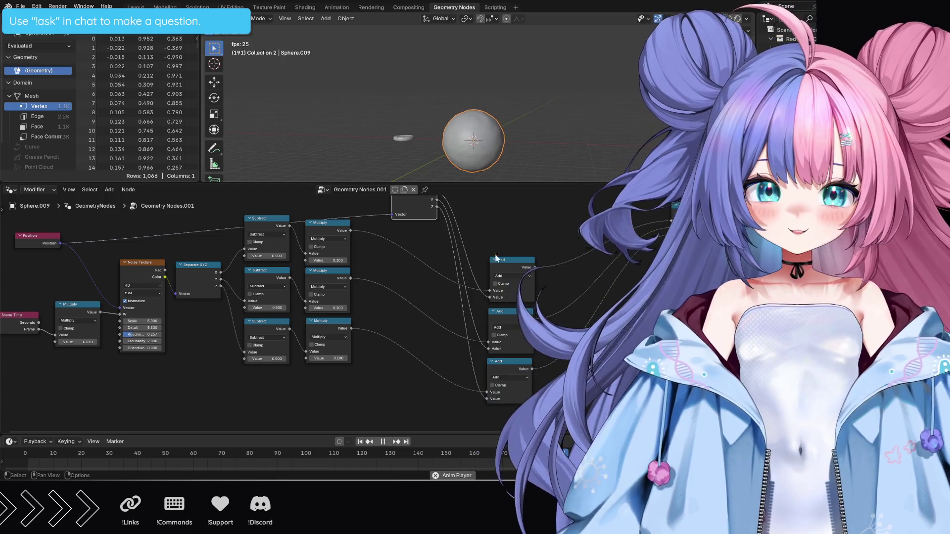
Raise the first and third noise multipliers to 0.2.
click(325, 260)
key(Return)
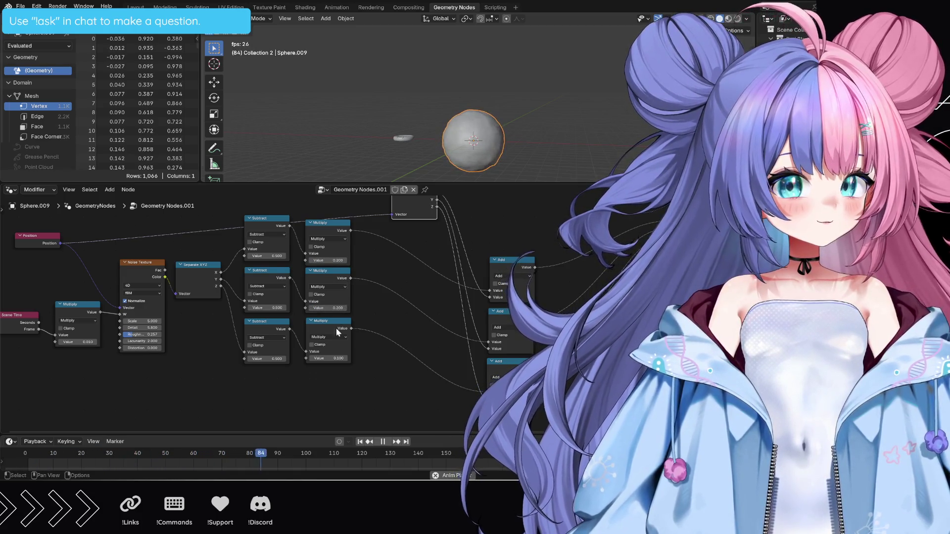
click(327, 358)
text(0.2)
key(Return)
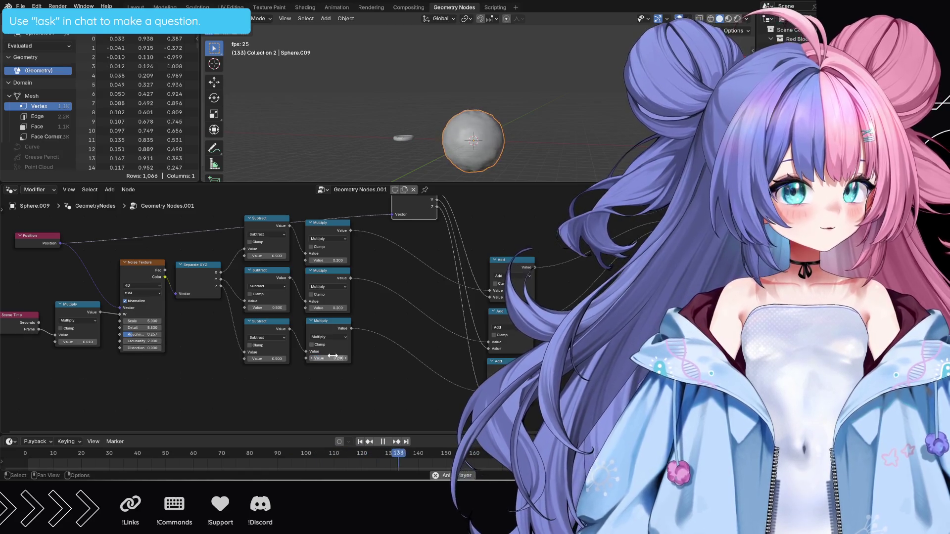
scroll(383, 313, up, 1)
scroll(384, 313, up, 1)
scroll(449, 329, down, 3)
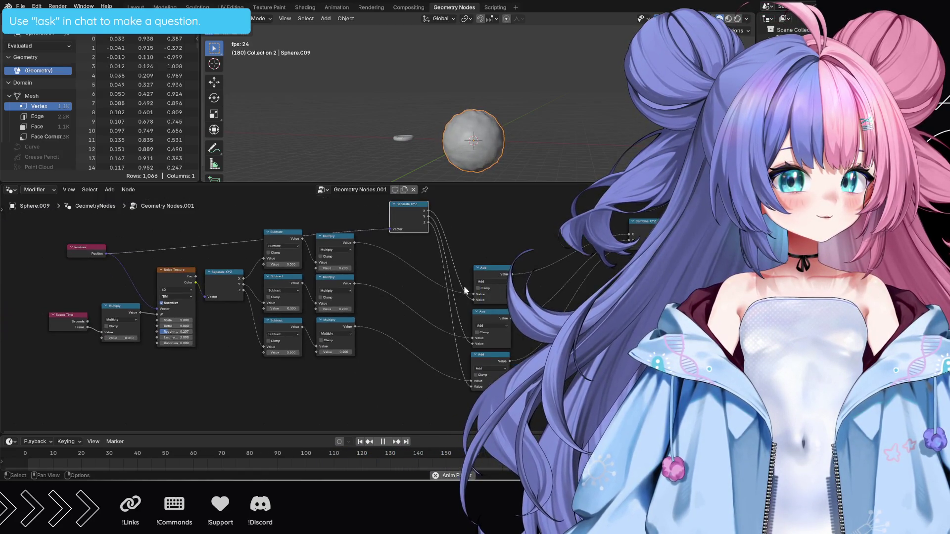
scroll(548, 150, up, 2)
mouse_move(542, 151)
middle_down()
mouse_move(554, 140)
mouse_move(546, 147)
middle_up()
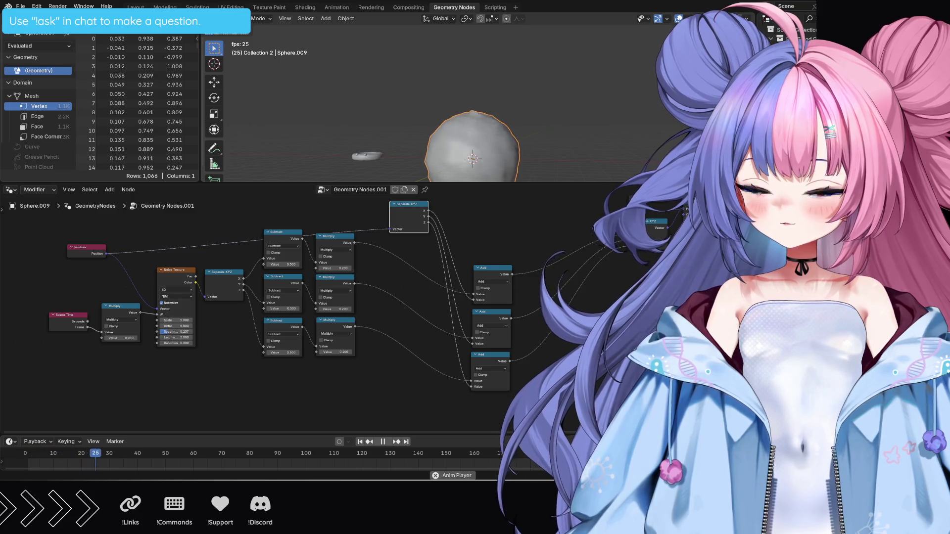
scroll(375, 312, down, 1)
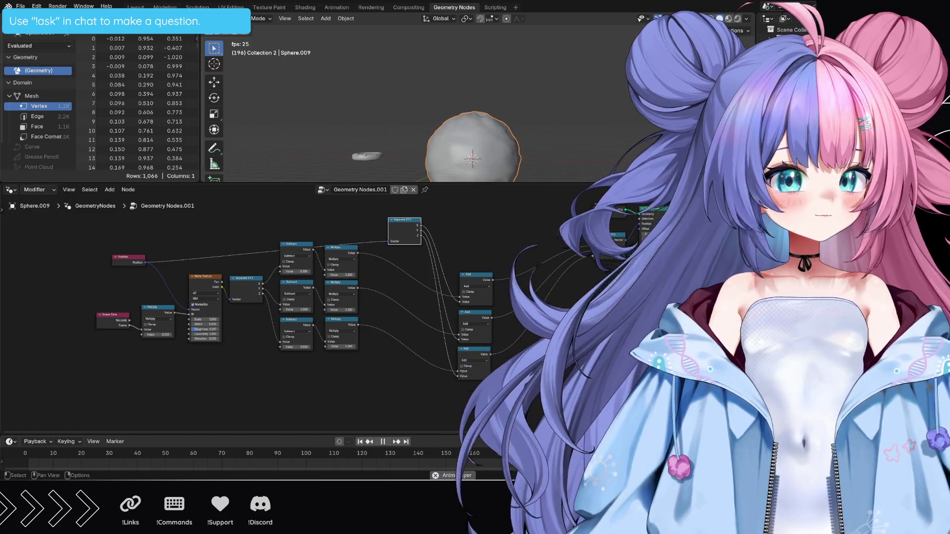
scroll(375, 318, down, 1)
scroll(330, 302, down, 1)
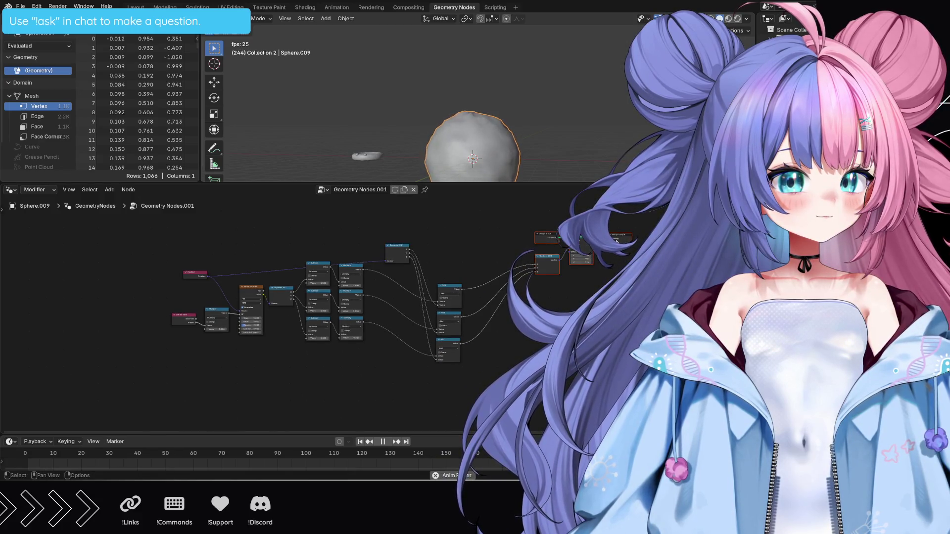
Pull the output nodes closer and shift the Subtract and Multiply column right and down.
drag(539, 260, 540, 262)
drag(606, 240, 564, 274)
click(564, 277)
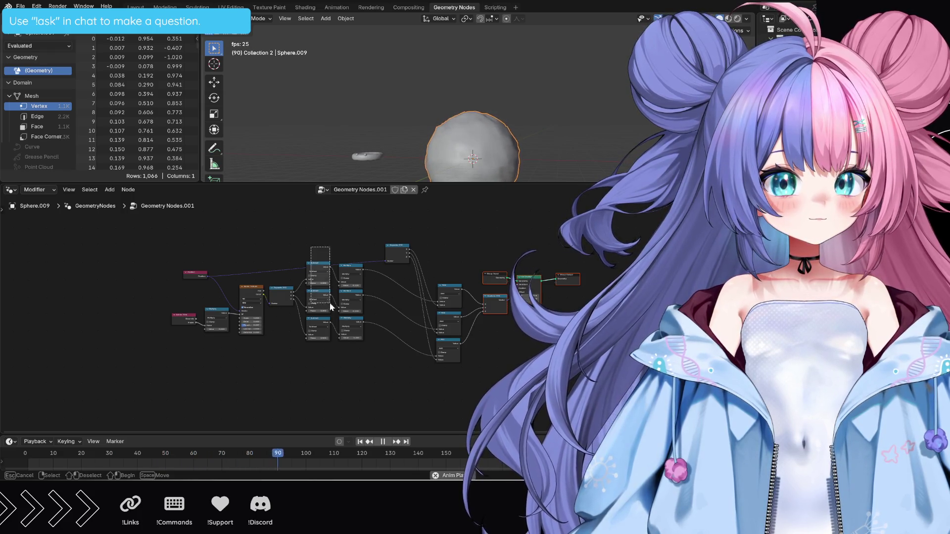
drag(310, 257, 351, 327)
drag(350, 269, 384, 299)
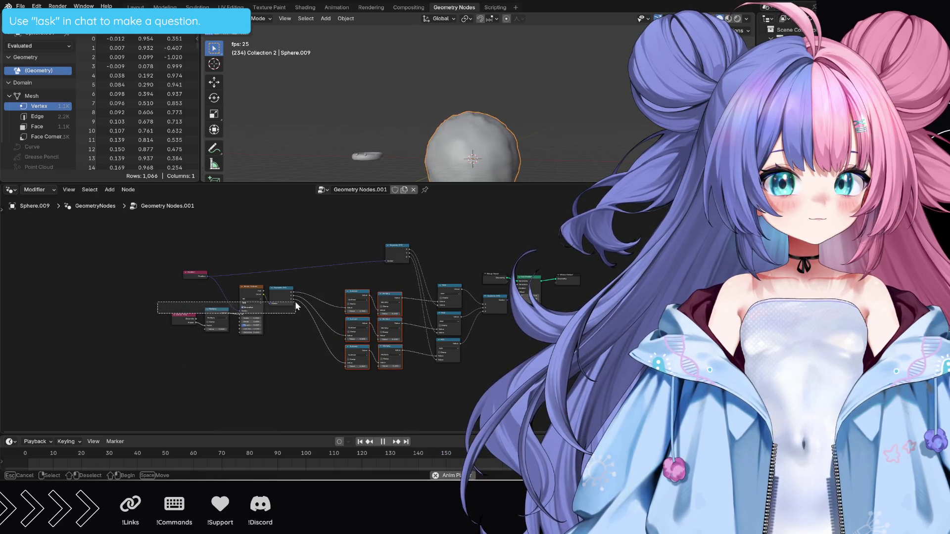
Move the time, noise, position-split and Position nodes in toward the rest of the tree.
mouse_move(221, 314)
mouse_down()
mouse_move(296, 298)
mouse_move(321, 312)
mouse_up()
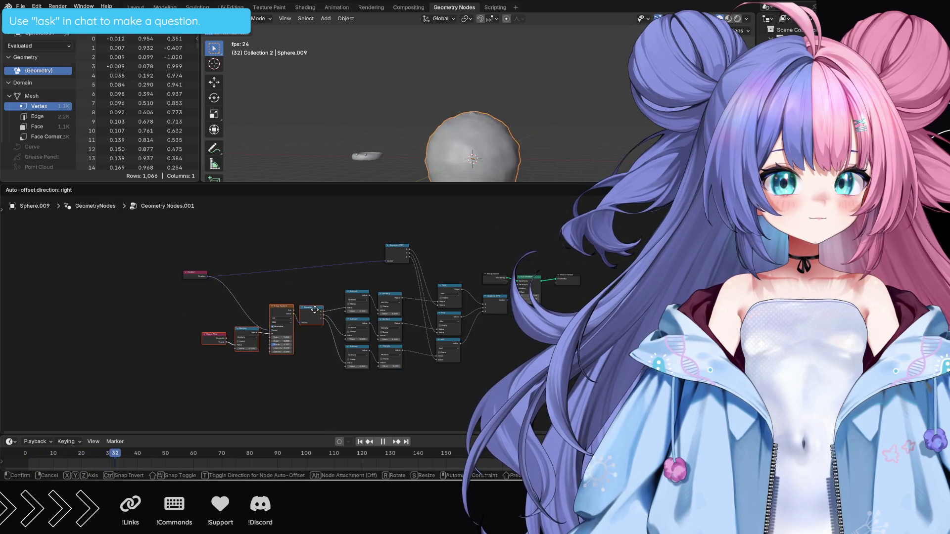
click(321, 312)
drag(201, 274, 255, 296)
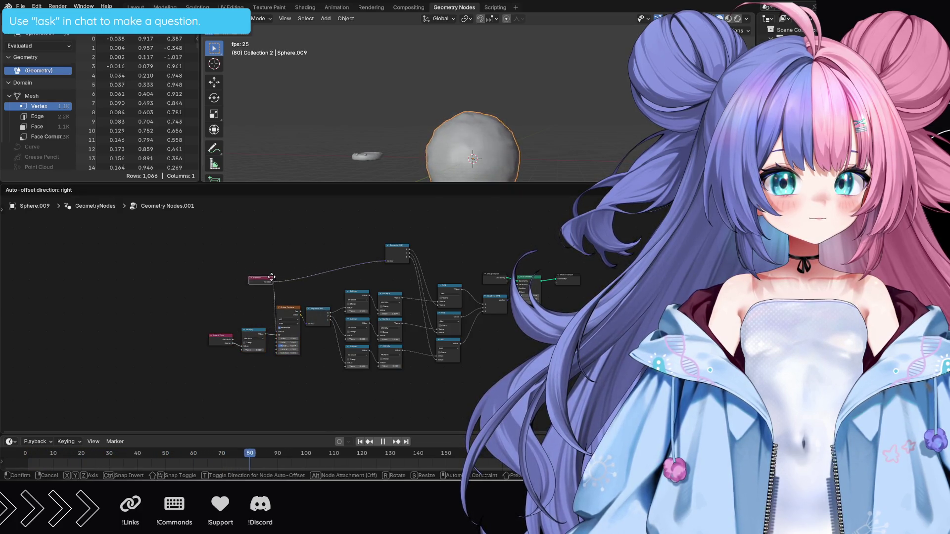
click(255, 298)
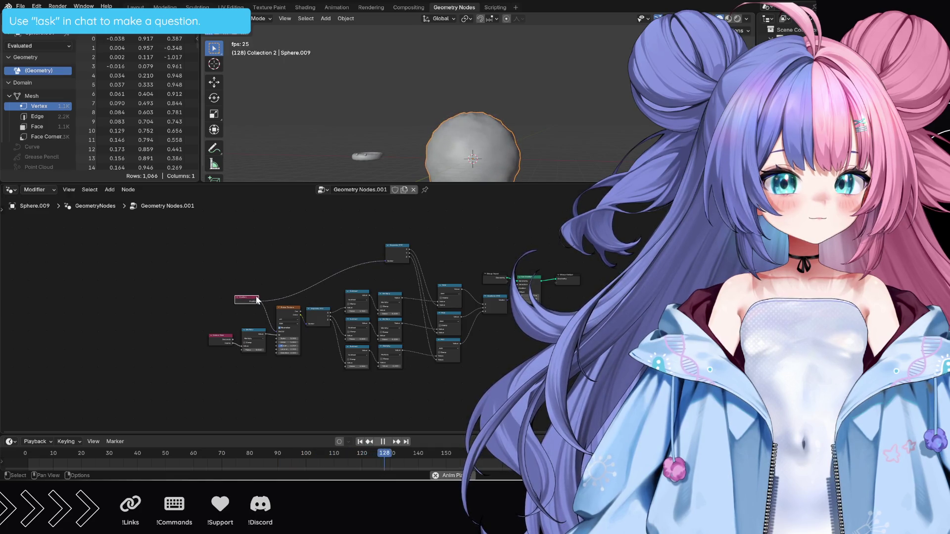
Move the Add nodes and output nodes up and left into a compact layout.
drag(439, 266, 453, 374)
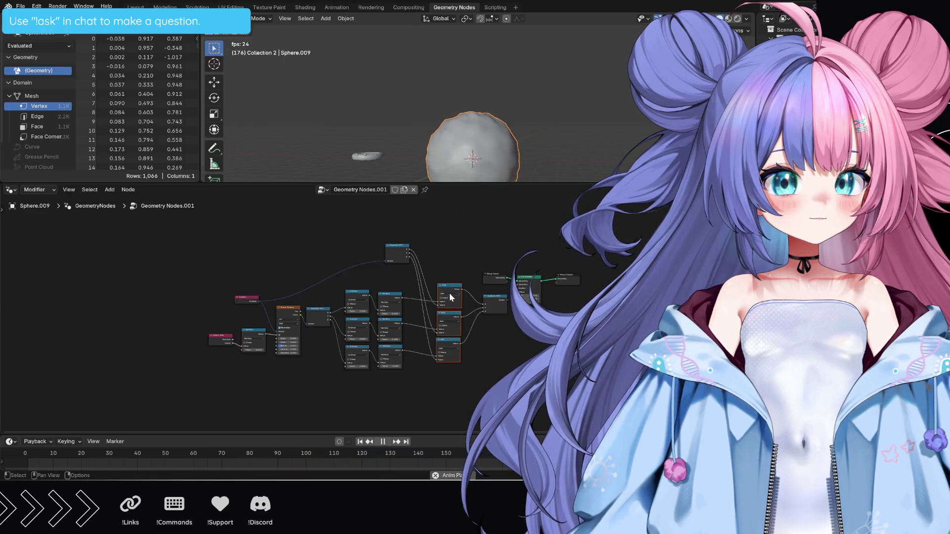
drag(449, 293, 435, 258)
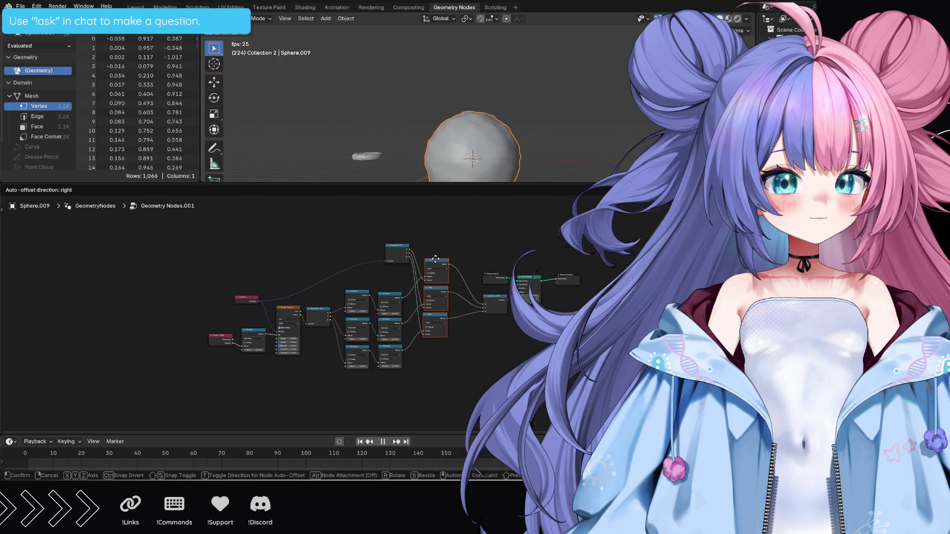
click(435, 258)
drag(478, 253, 553, 318)
key(g)
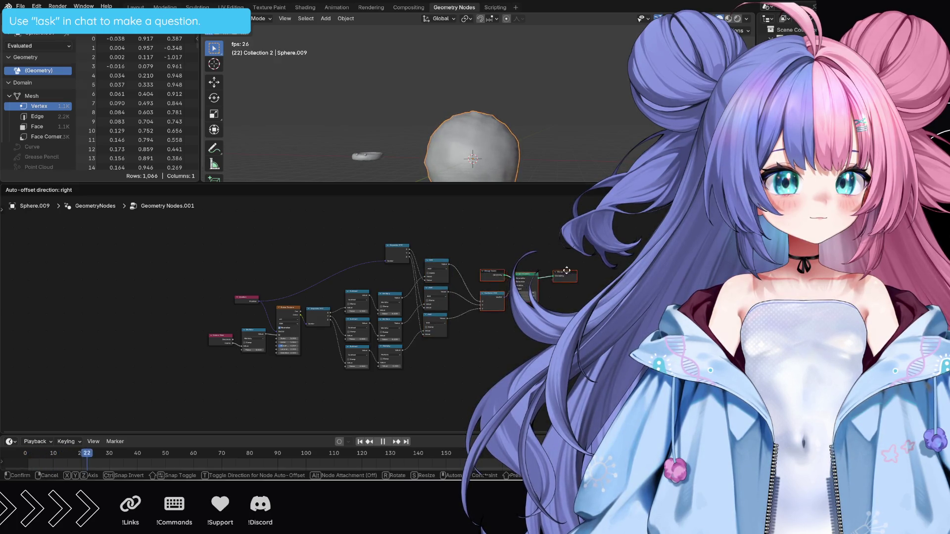
click(548, 256)
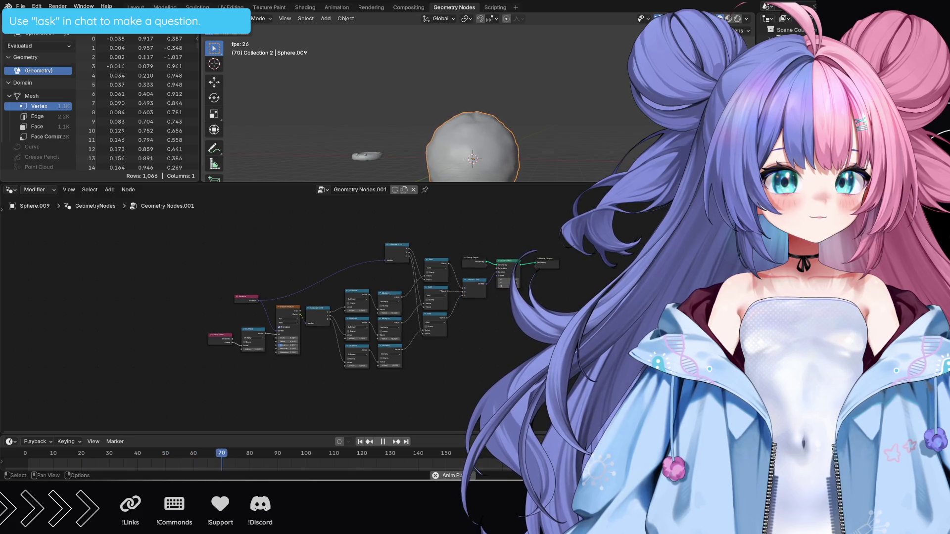
scroll(526, 339, up, 1)
scroll(527, 339, up, 1)
scroll(527, 339, up, 1)
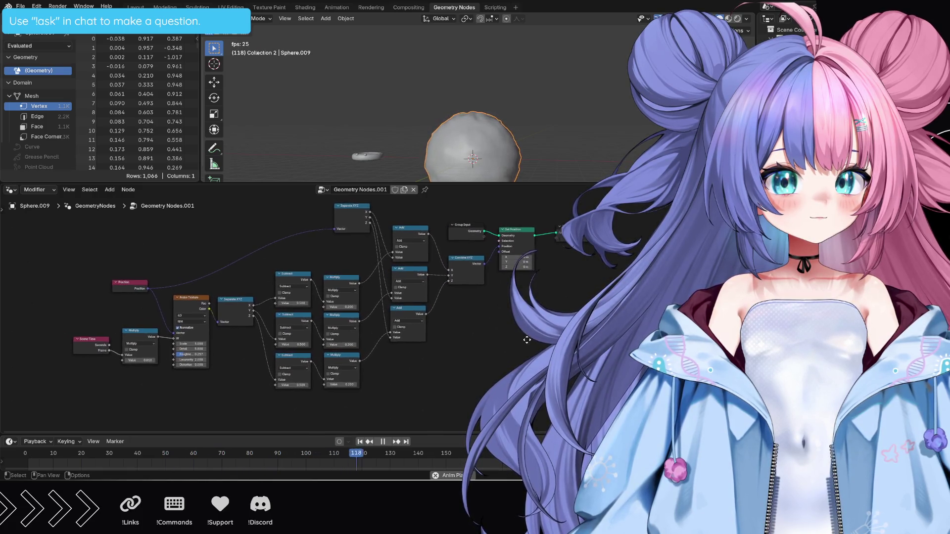
middle_drag(526, 339, 540, 346)
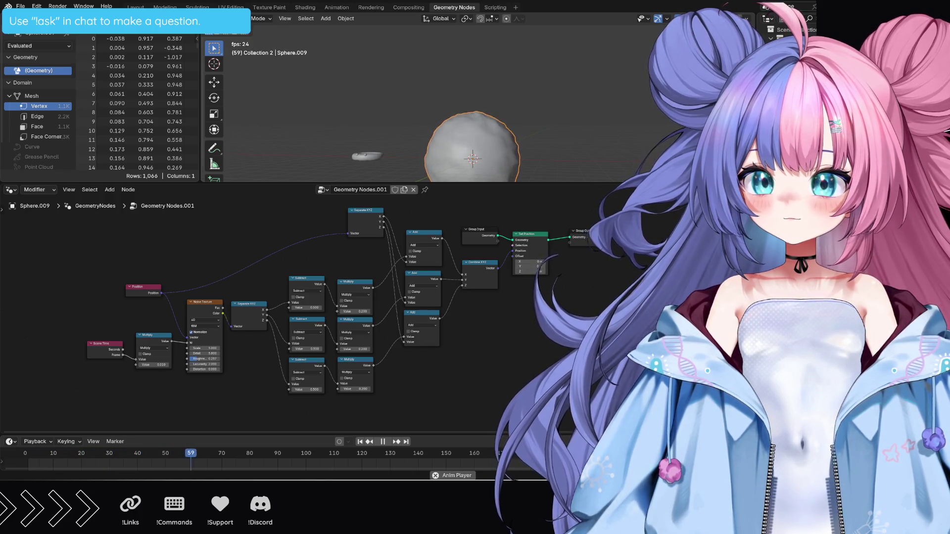
Enlarge the 3D viewport by lowering its border with the node editor.
drag(485, 183, 484, 287)
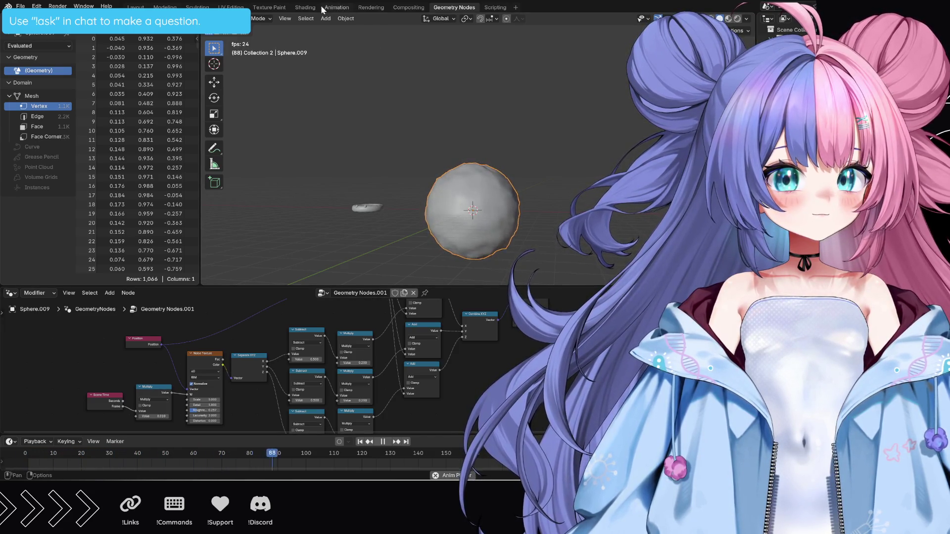
In the Shading workspace, hide the red disc and select the large sphere for its material.
click(305, 8)
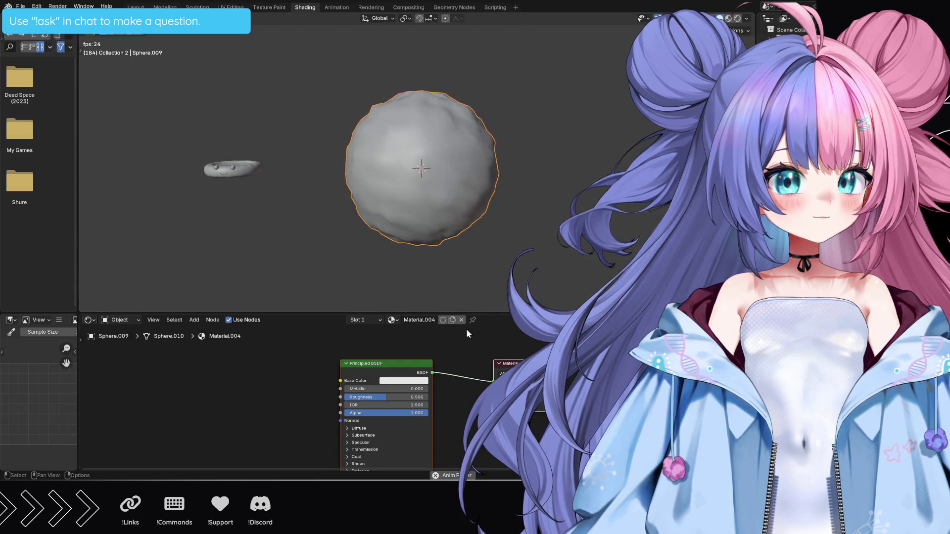
scroll(462, 357, down, 1)
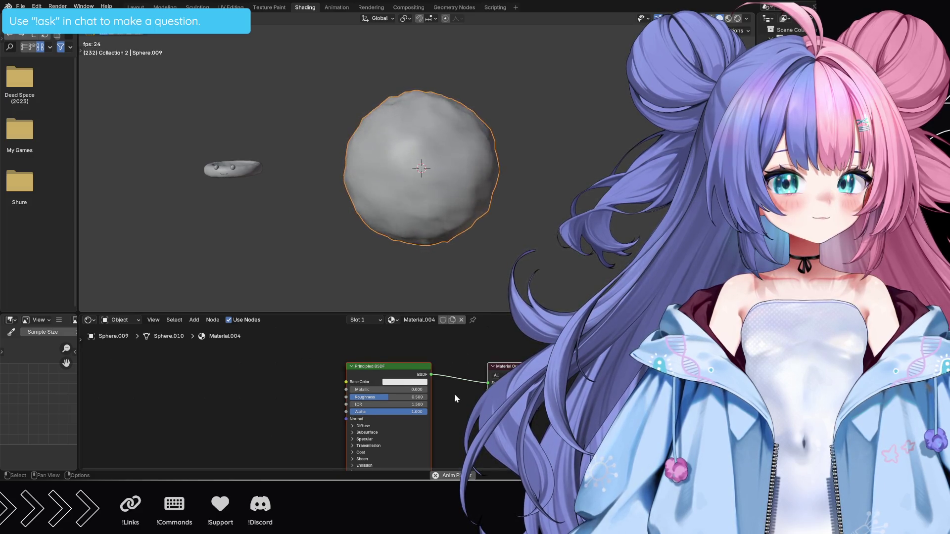
middle_drag(454, 394, 446, 383)
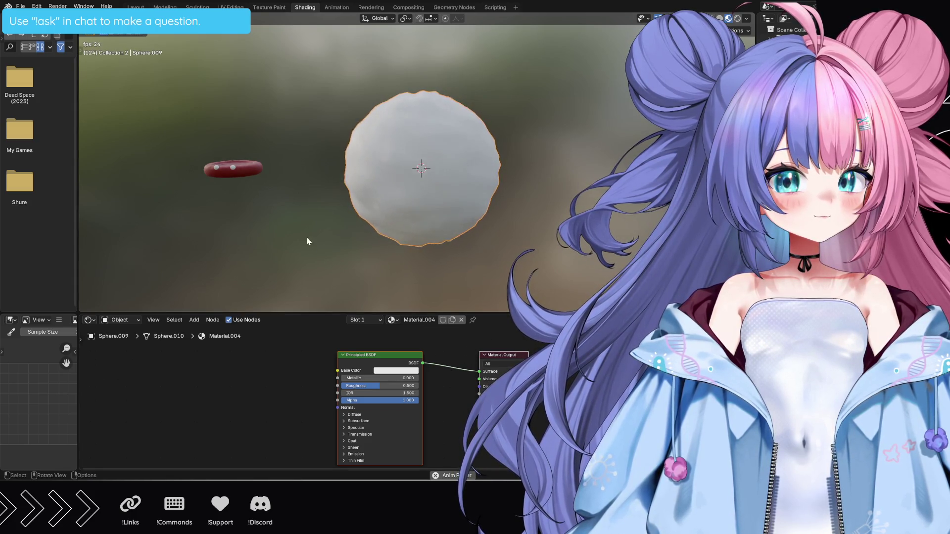
click(230, 170)
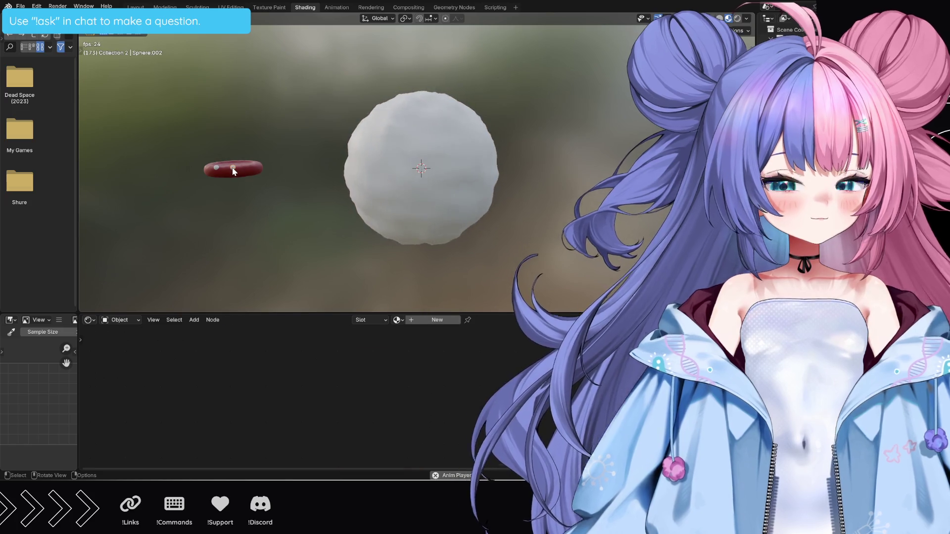
key(h)
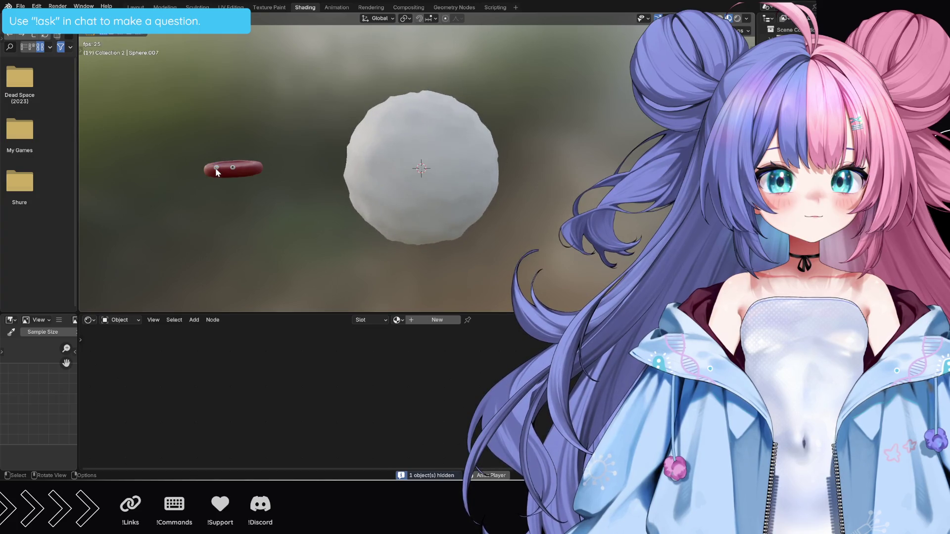
click(216, 170)
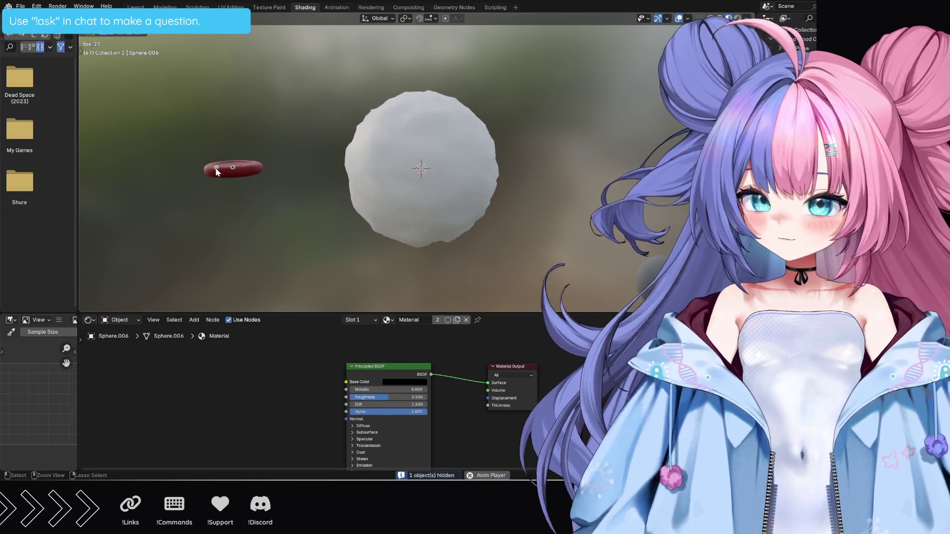
scroll(216, 172, up, 2)
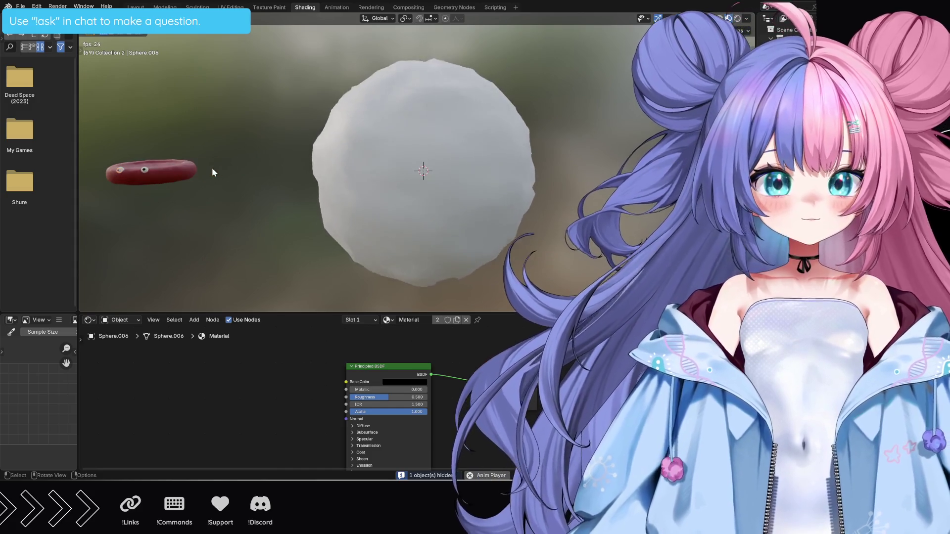
click(121, 173)
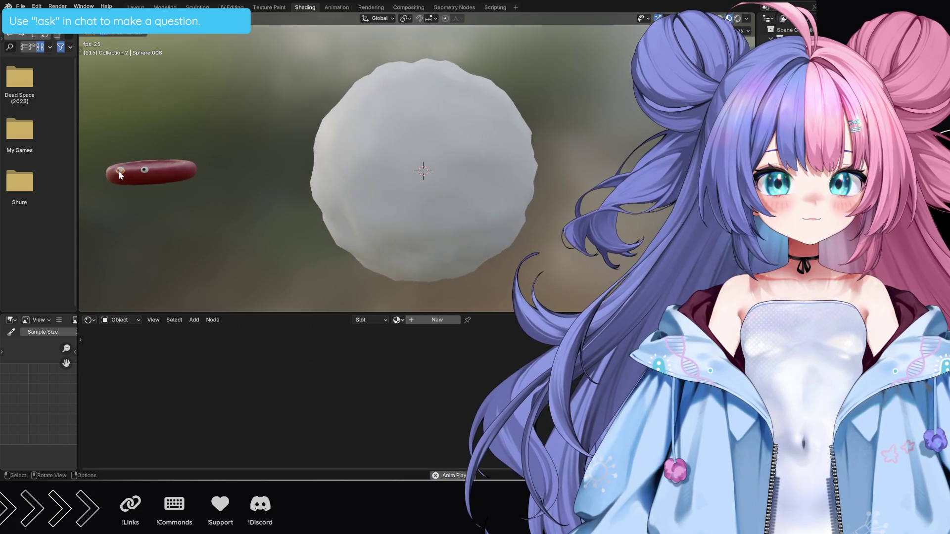
scroll(278, 215, down, 2)
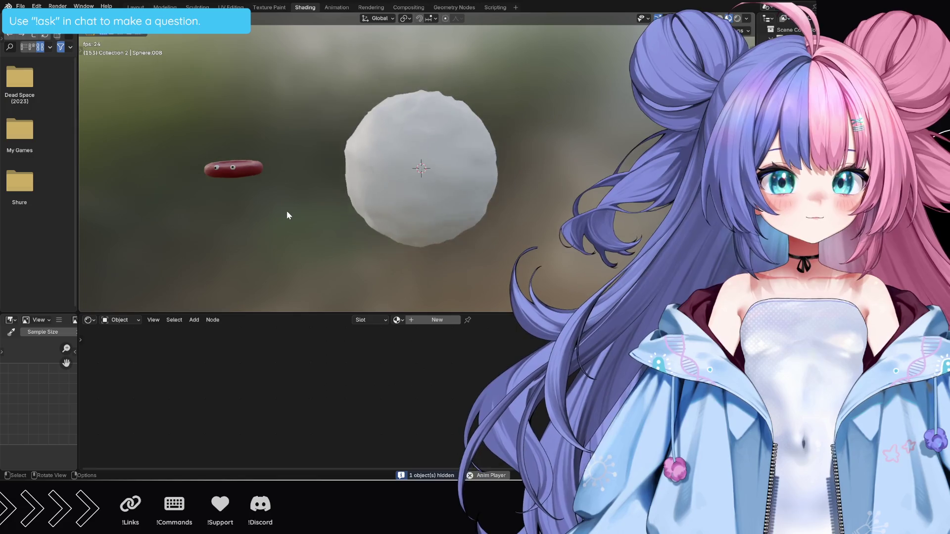
click(438, 214)
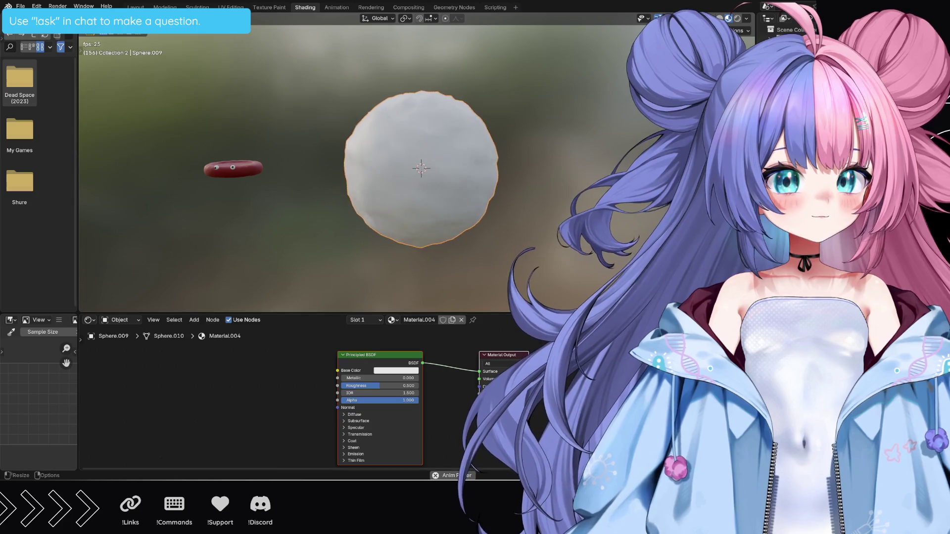
Set the sphere's Principled BSDF Transmission Weight to 1.
drag(451, 314, 451, 230)
scroll(419, 369, up, 2)
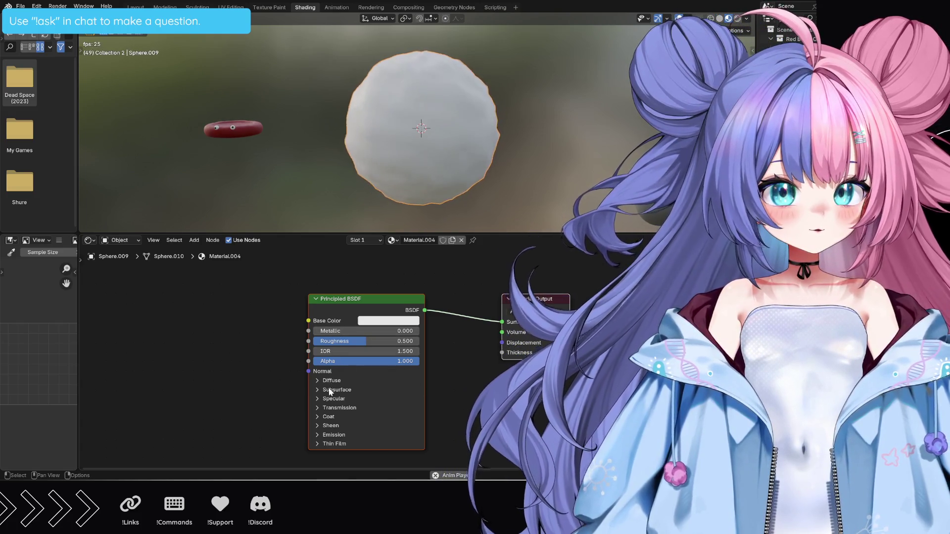
click(336, 409)
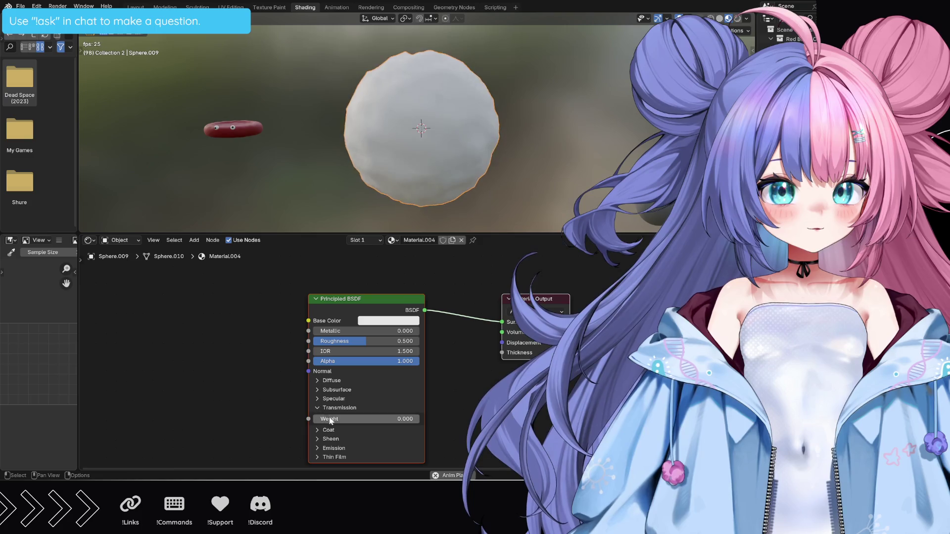
click(365, 420)
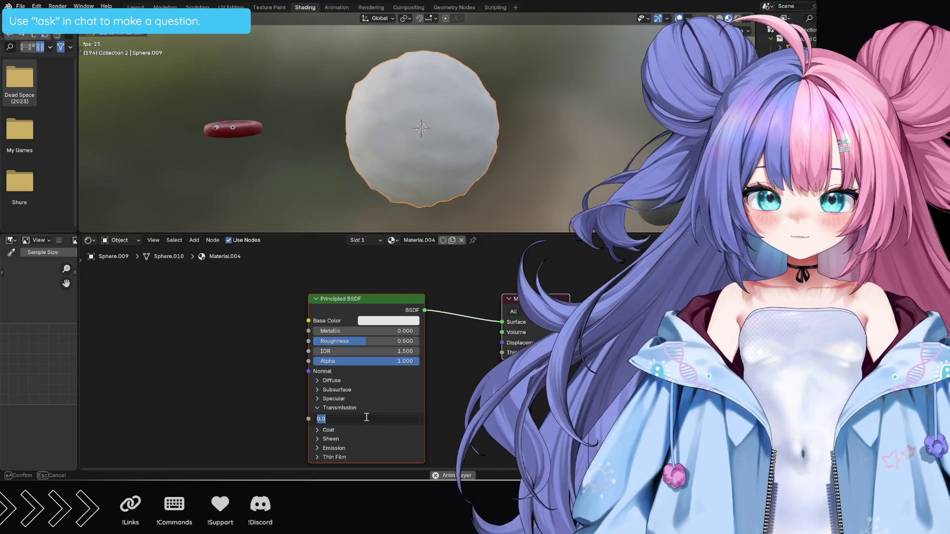
text(1)
key(Return)
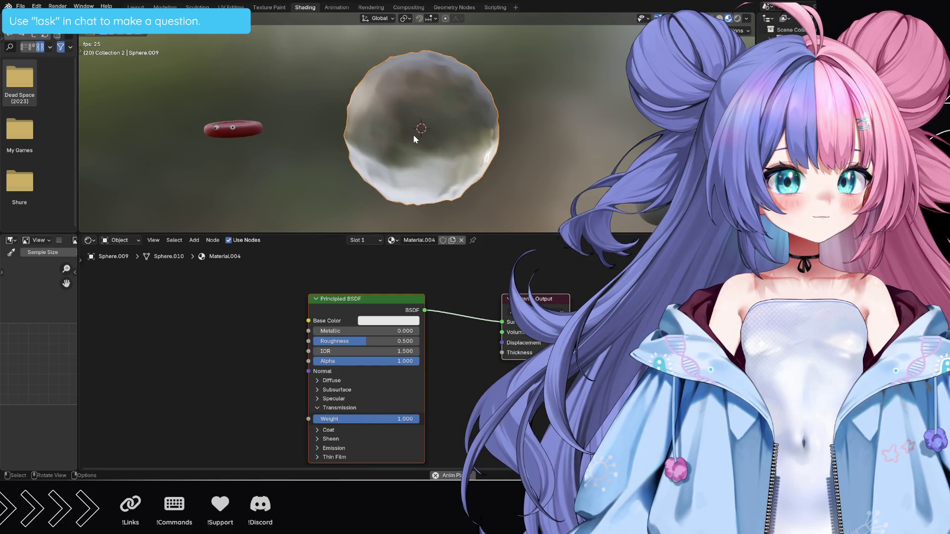
mouse_move(413, 135)
middle_down()
mouse_move(534, 169)
mouse_move(438, 132)
mouse_move(462, 167)
middle_up()
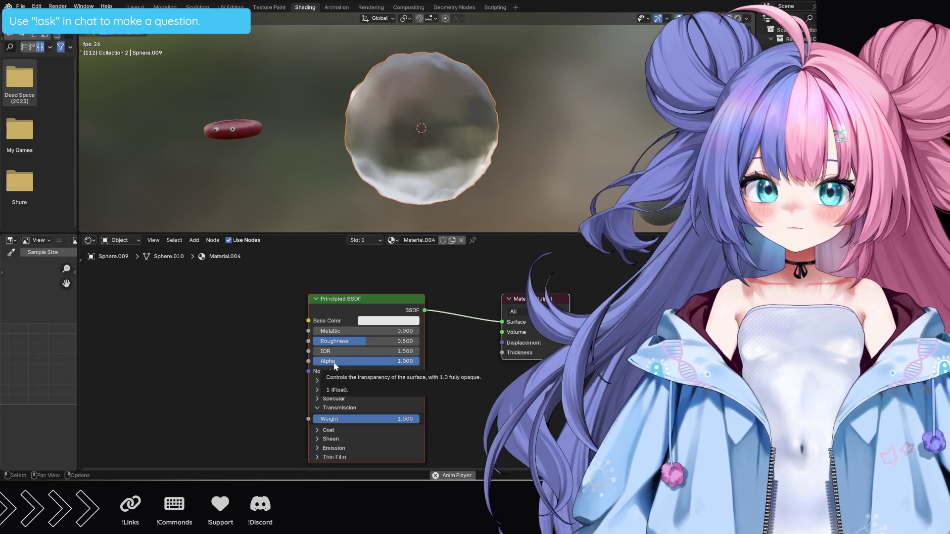
Set the Principled BSDF Roughness to 0.2, then settle on 0.4.
click(358, 342)
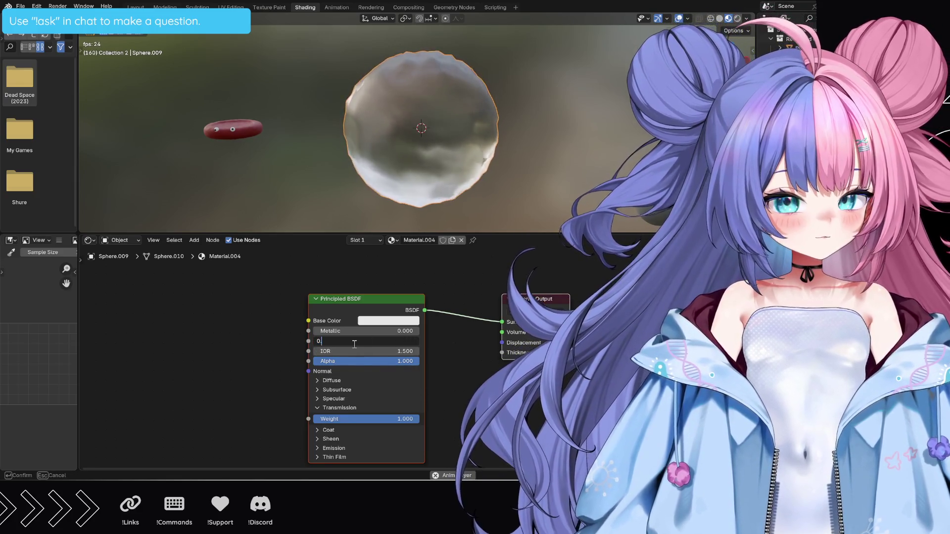
text(0.2)
key(Return)
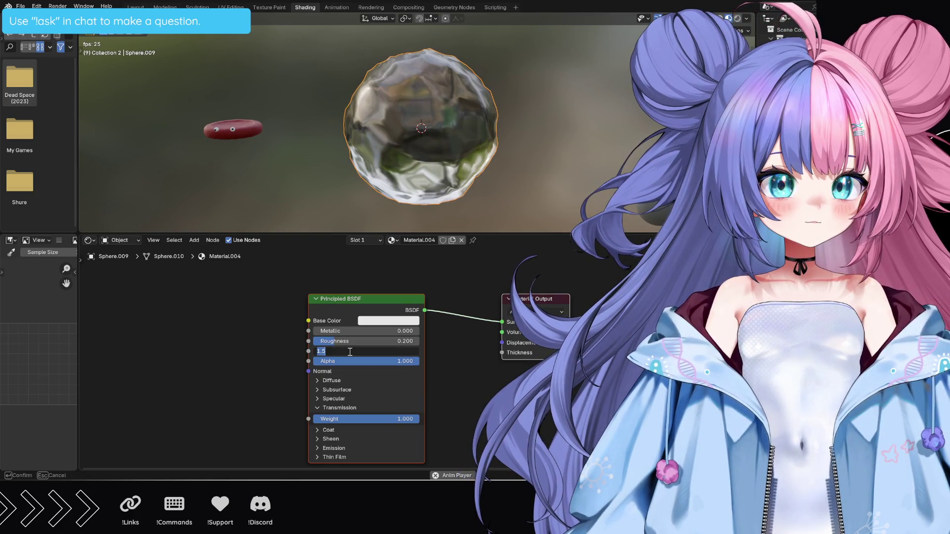
click(346, 342)
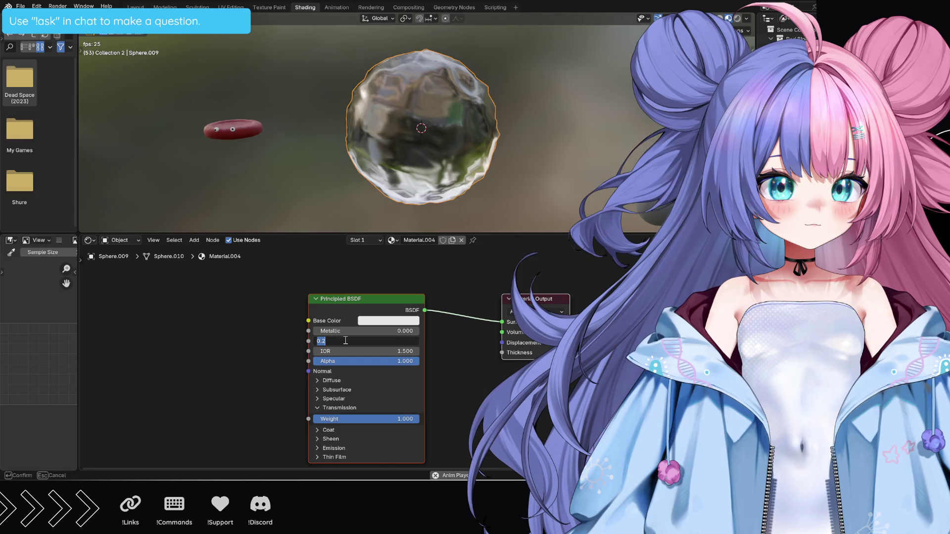
text(0.4)
key(Return)
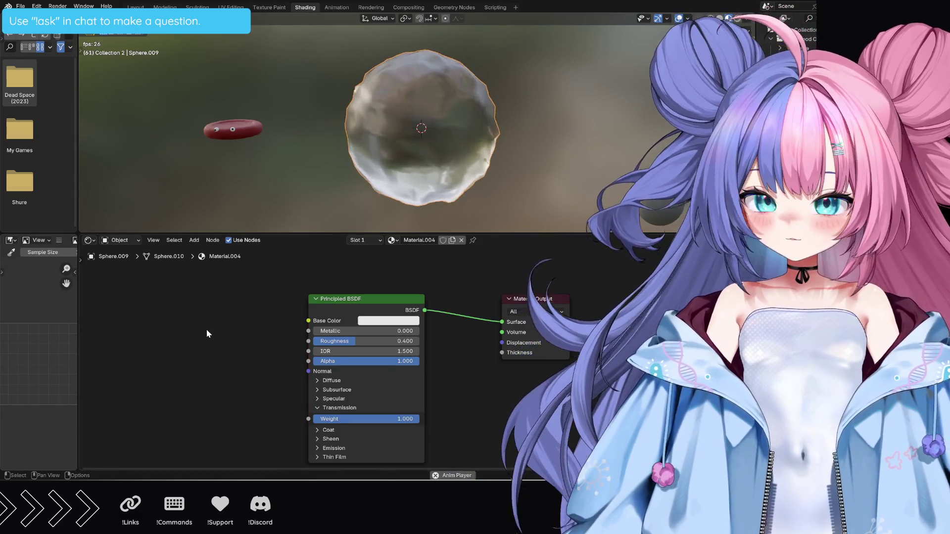
key(shift+a)
text(mix s)
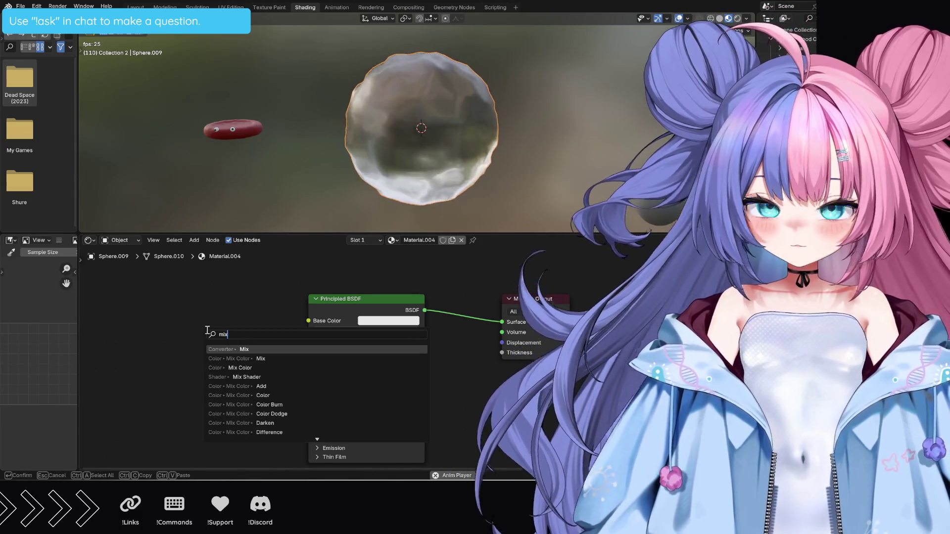
Add a Mix Shader node and position it below the Material Output.
key(Return)
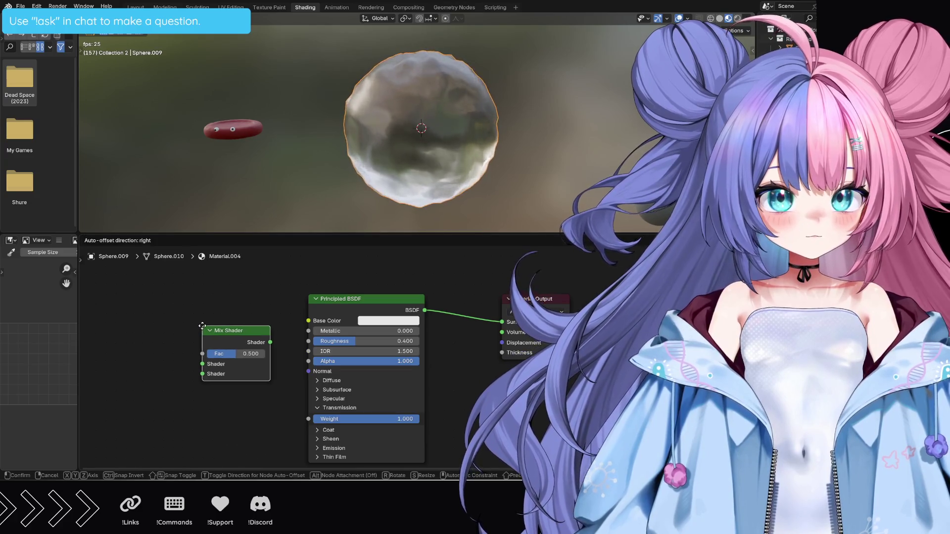
key(Return)
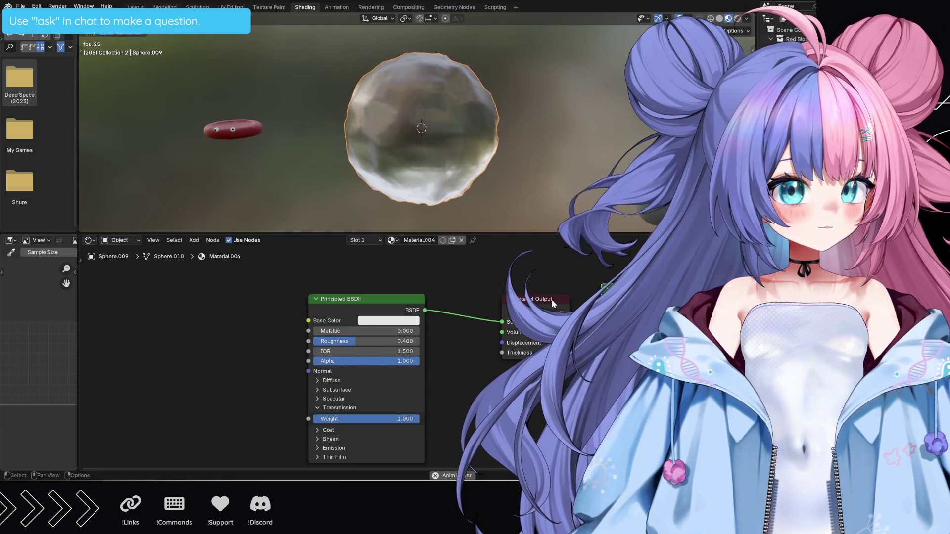
key(g)
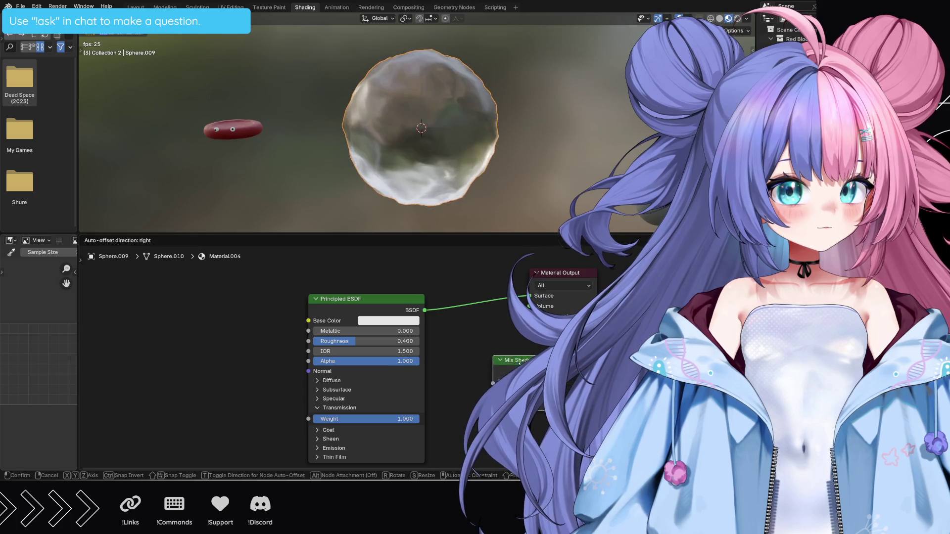
click(399, 370)
scroll(369, 301, down, 1)
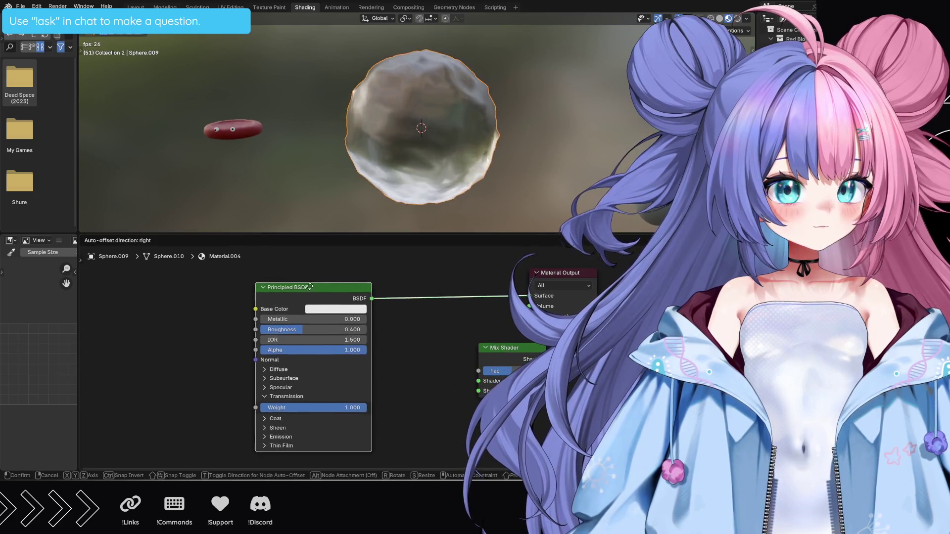
scroll(364, 319, down, 1)
scroll(357, 338, down, 1)
scroll(352, 357, down, 1)
middle_drag(351, 353, 345, 310)
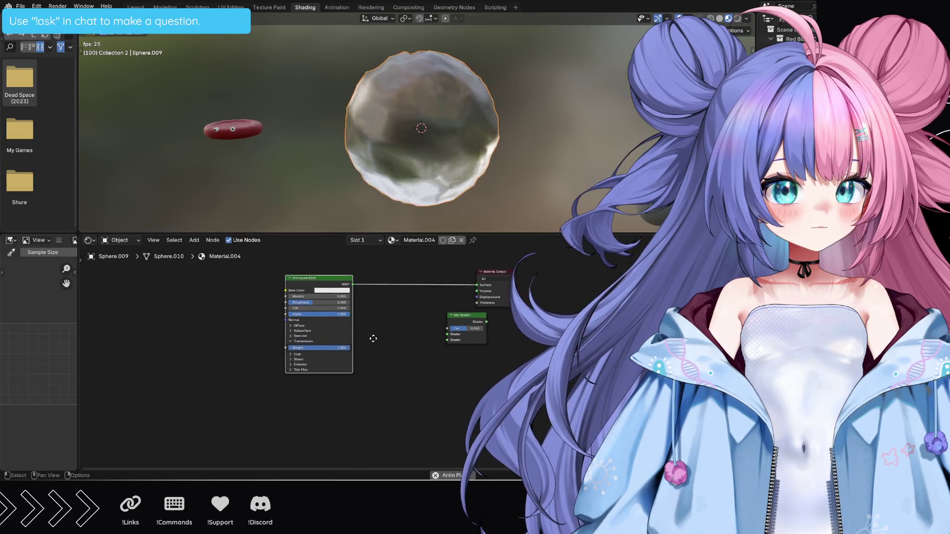
Add a Transparent BSDF, mix it with the Principled BSDF, and feed the Mix Shader into Material Output.
key(shift+a)
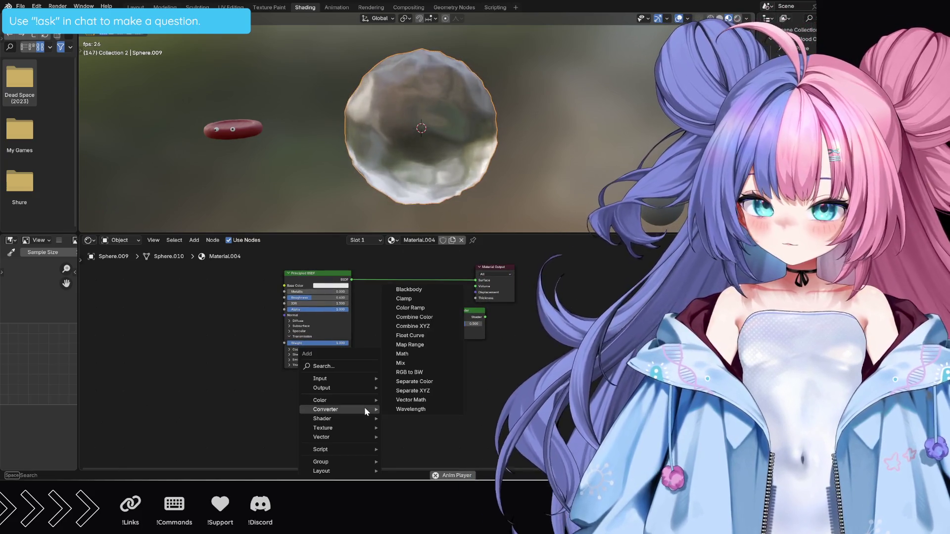
text(trans)
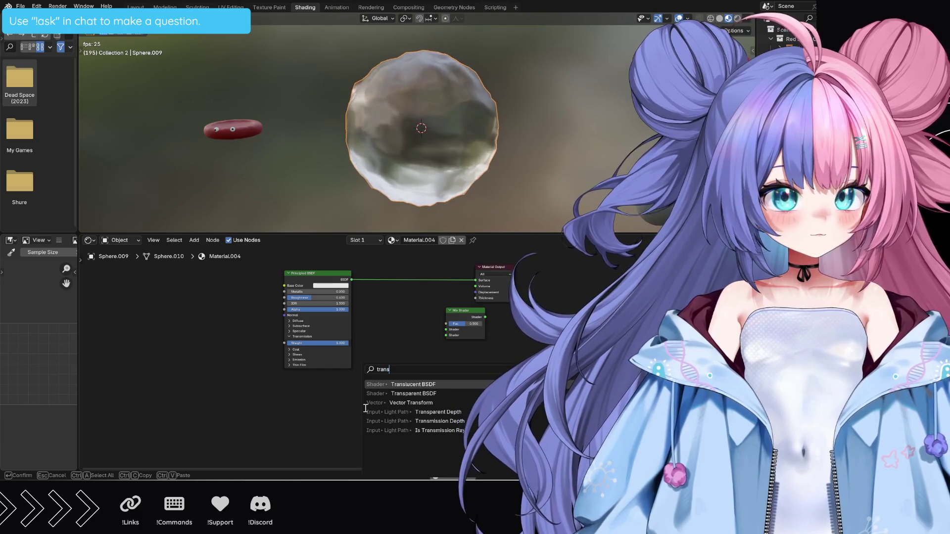
key(Down)
key(Return)
click(344, 386)
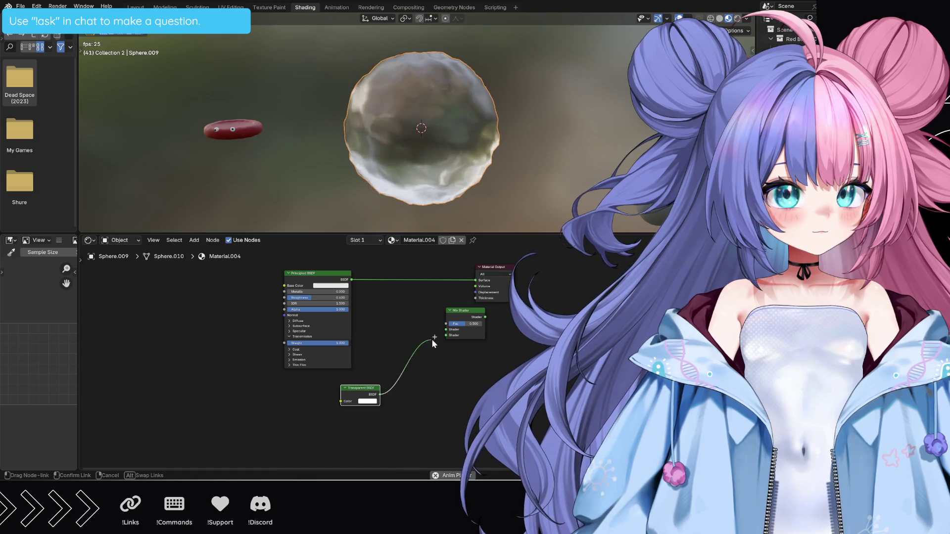
drag(434, 342, 443, 336)
drag(351, 280, 371, 291)
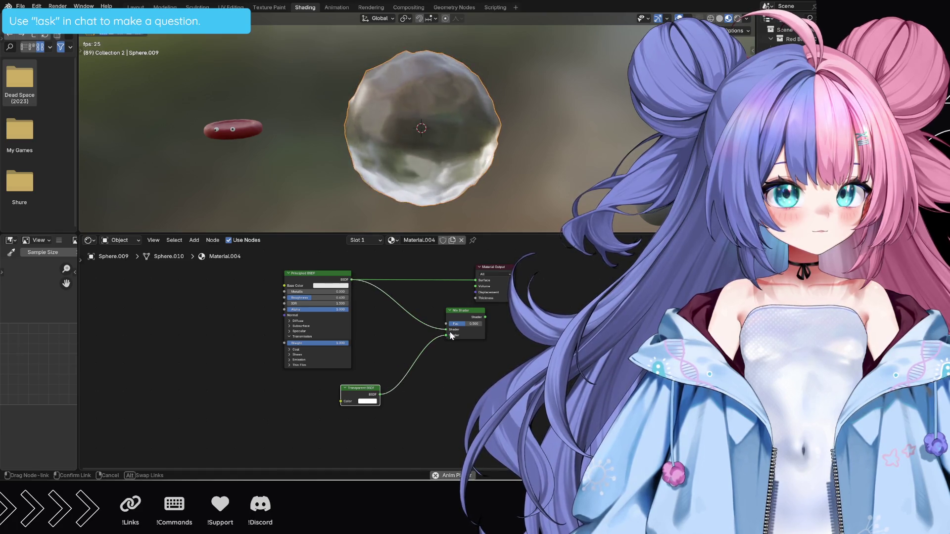
mouse_move(462, 315)
mouse_down()
mouse_move(411, 298)
mouse_move(470, 285)
mouse_up()
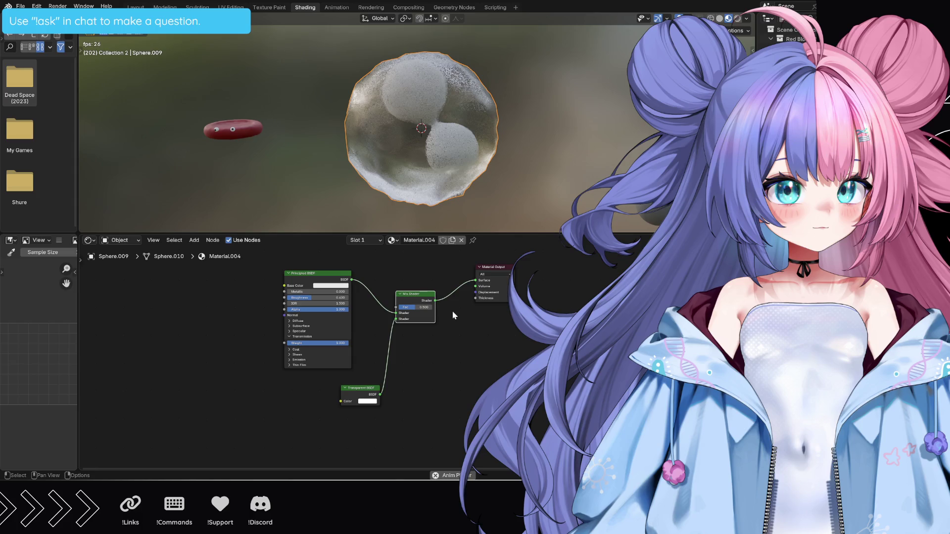
scroll(405, 358, up, 2)
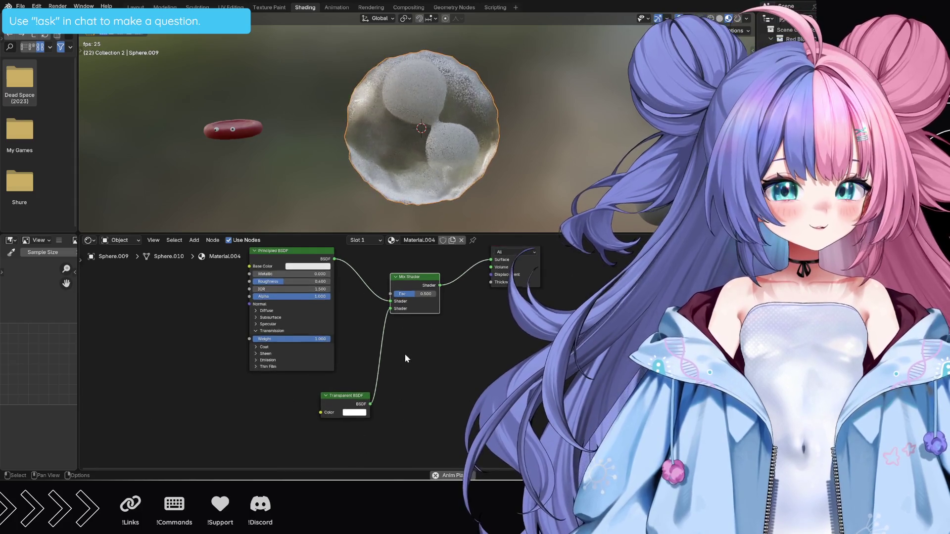
scroll(404, 354, up, 1)
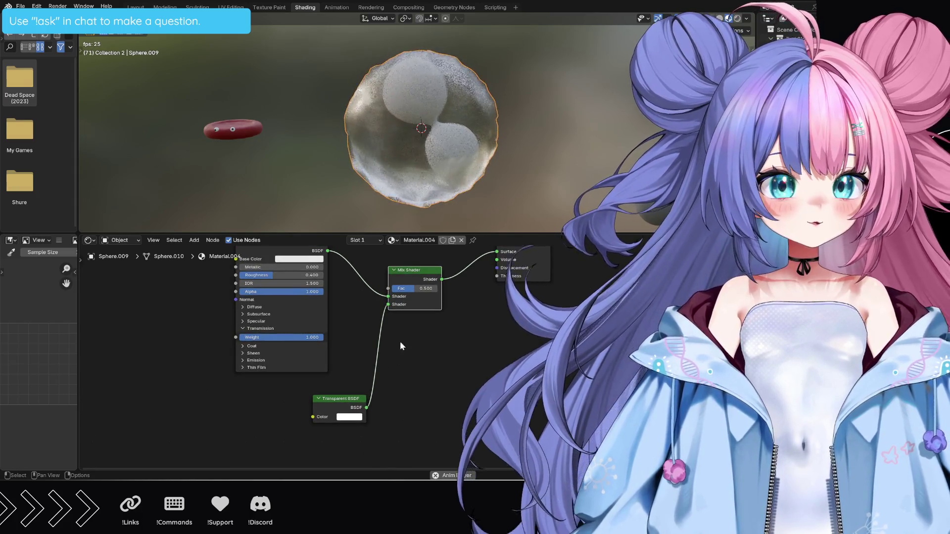
Raise Principled BSDF roughness to 0.500, tidy the Transparent BSDF node, then unlink glass from the mix.
middle_drag(415, 331, 443, 340)
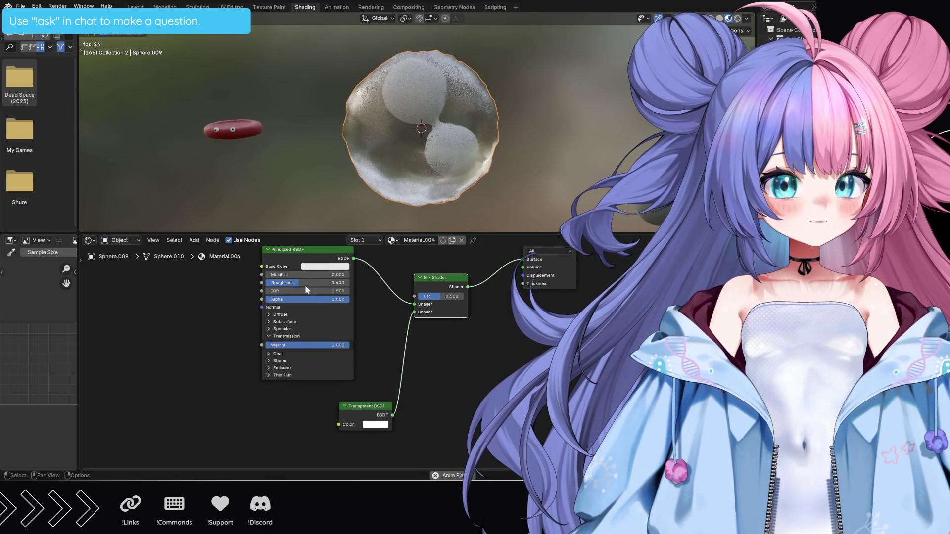
drag(305, 283, 313, 282)
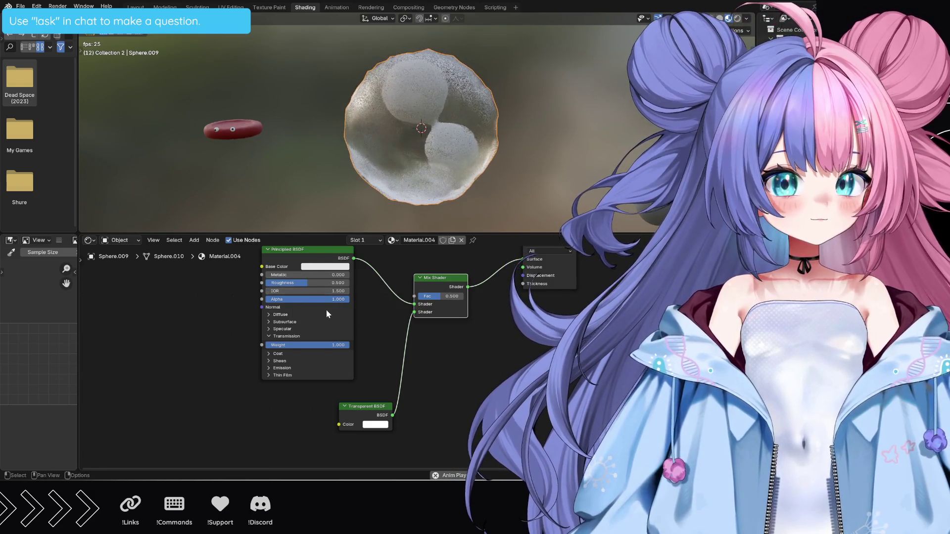
drag(375, 428, 359, 425)
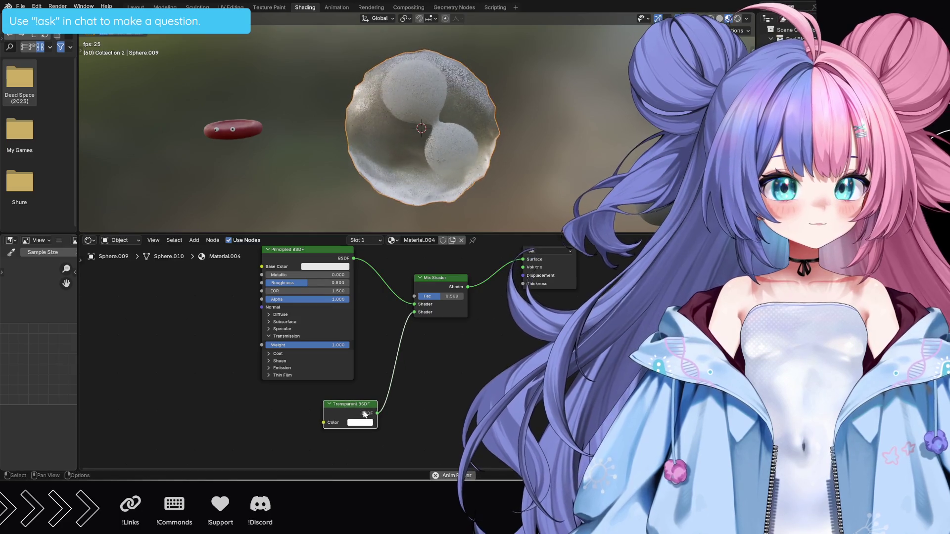
click(359, 425)
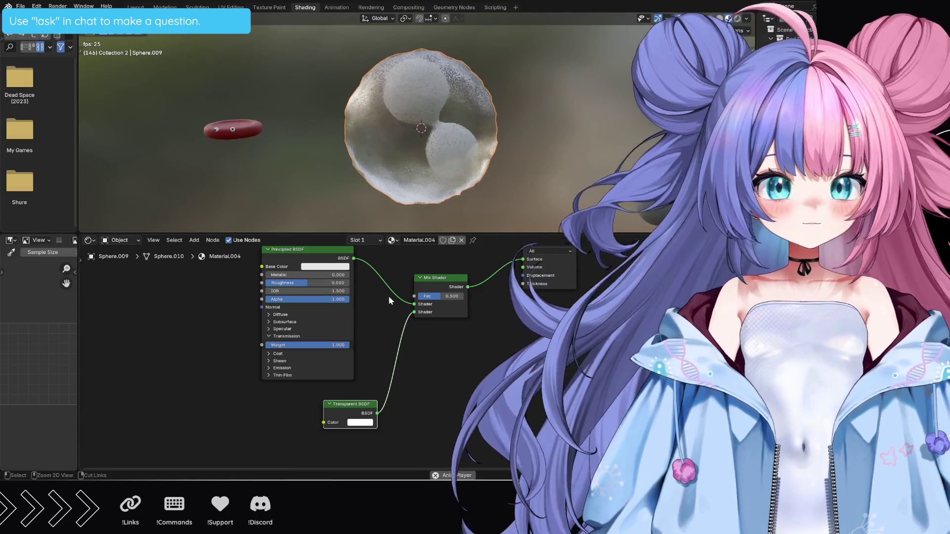
ctrl+right_drag(382, 290, 386, 282)
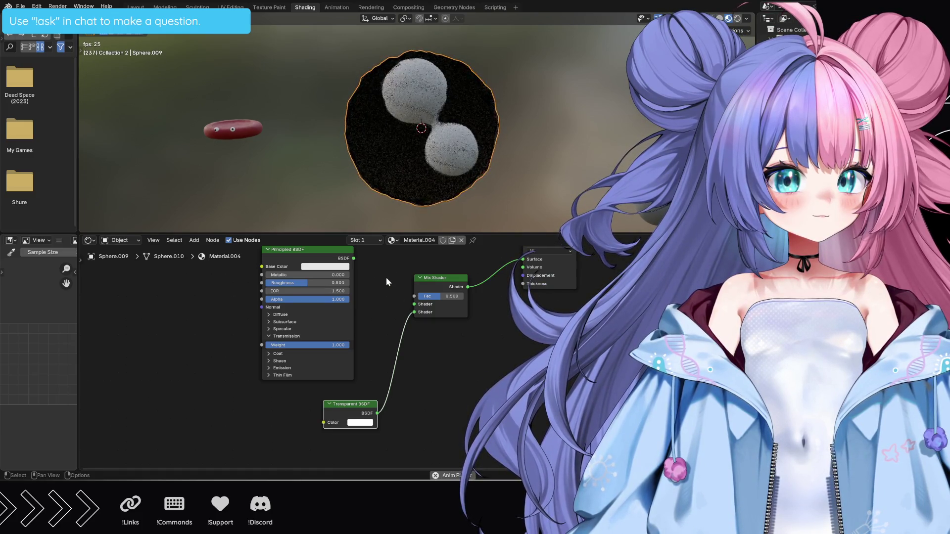
Preview in Rendered shading, reconnect Principled BSDF to the Mix Shader, and set Fac to 0.6.
middle_drag(389, 156, 516, 173)
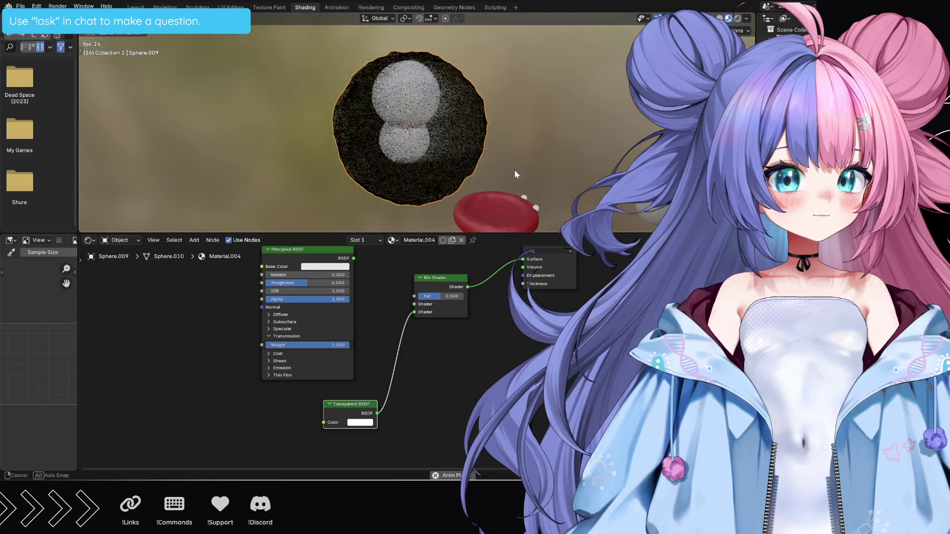
middle_drag(515, 173, 441, 172)
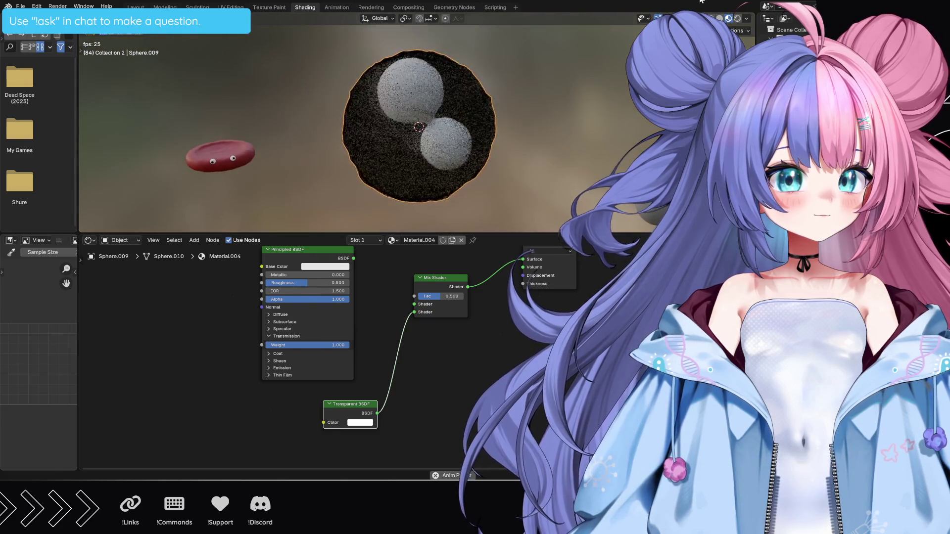
click(739, 18)
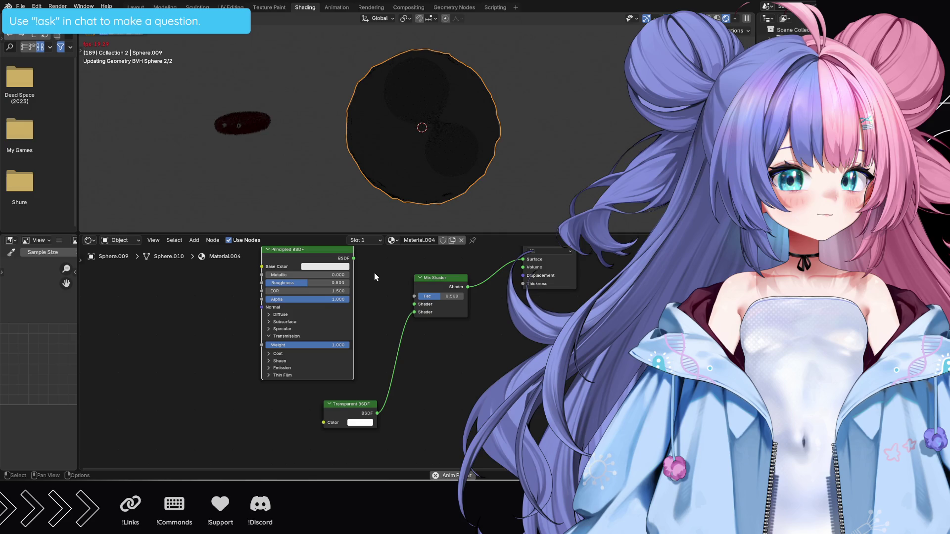
drag(353, 258, 415, 303)
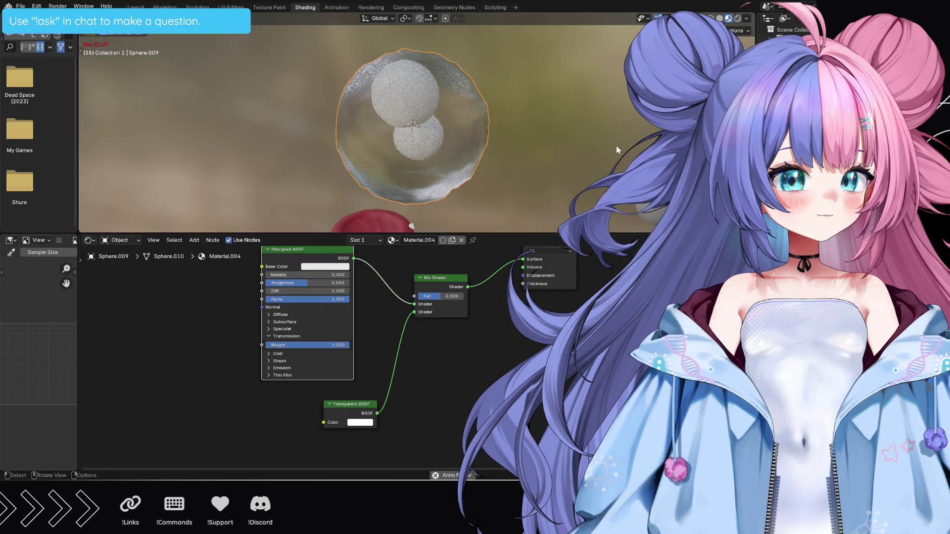
mouse_move(617, 146)
middle_down()
mouse_move(565, 148)
mouse_move(519, 223)
middle_up()
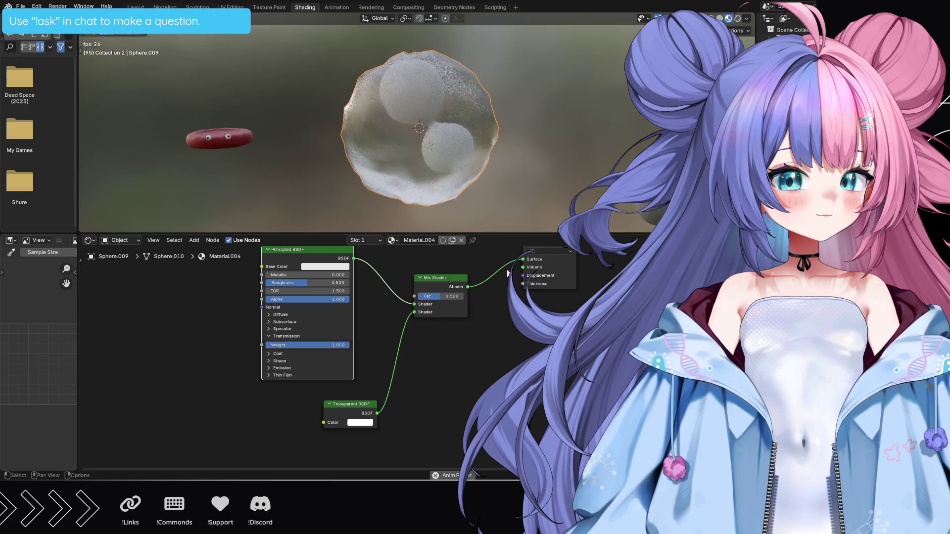
click(446, 296)
text(0.6)
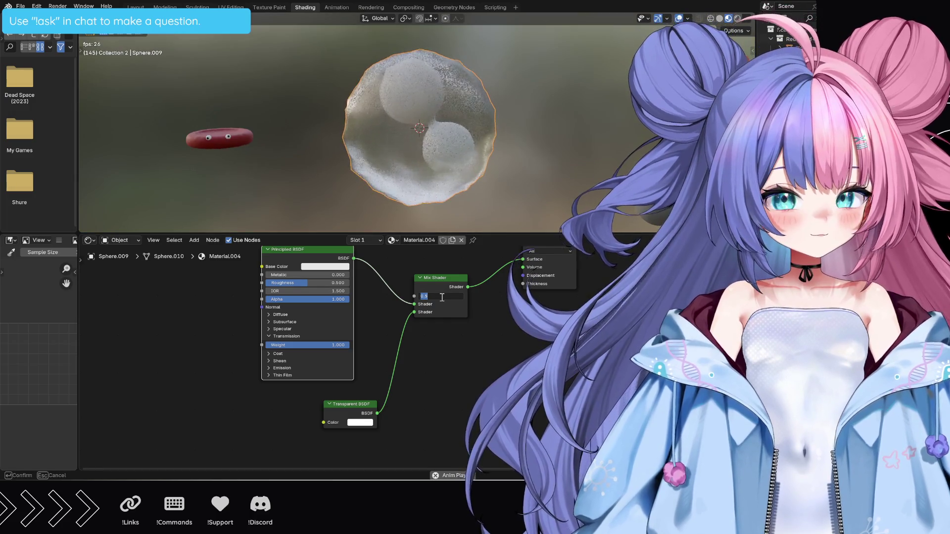
key(Return)
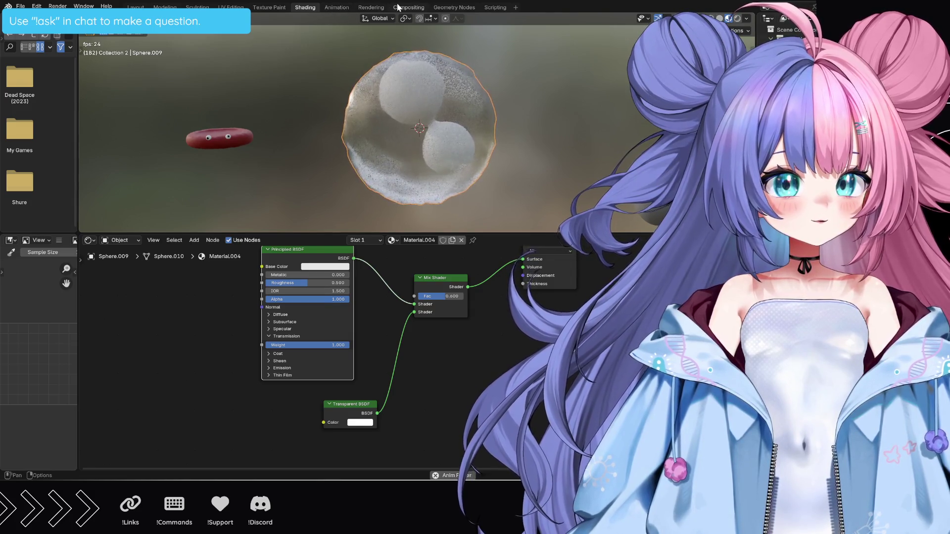
Select the noise node setup and give the blobs object Sphere.010 a new geometry node tree.
click(452, 11)
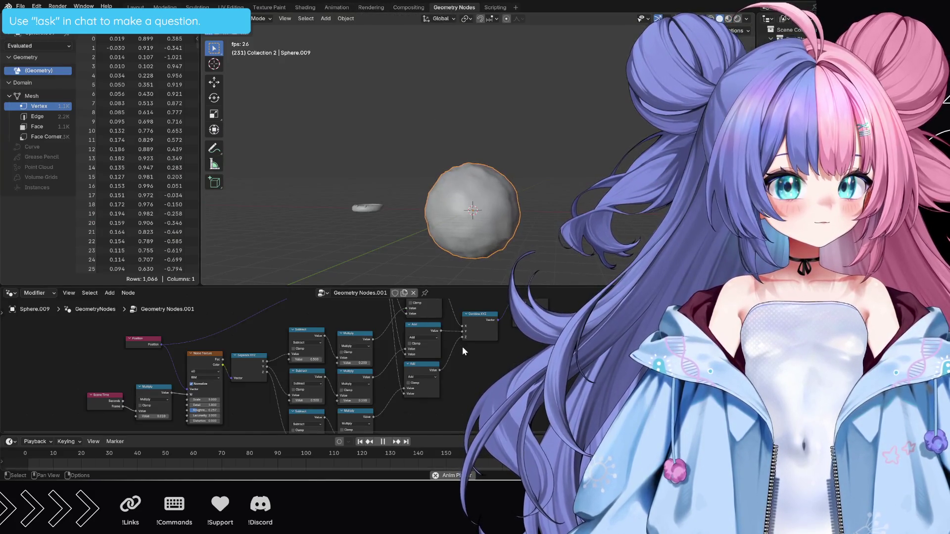
scroll(463, 347, down, 2)
scroll(462, 347, down, 2)
drag(498, 312, 265, 402)
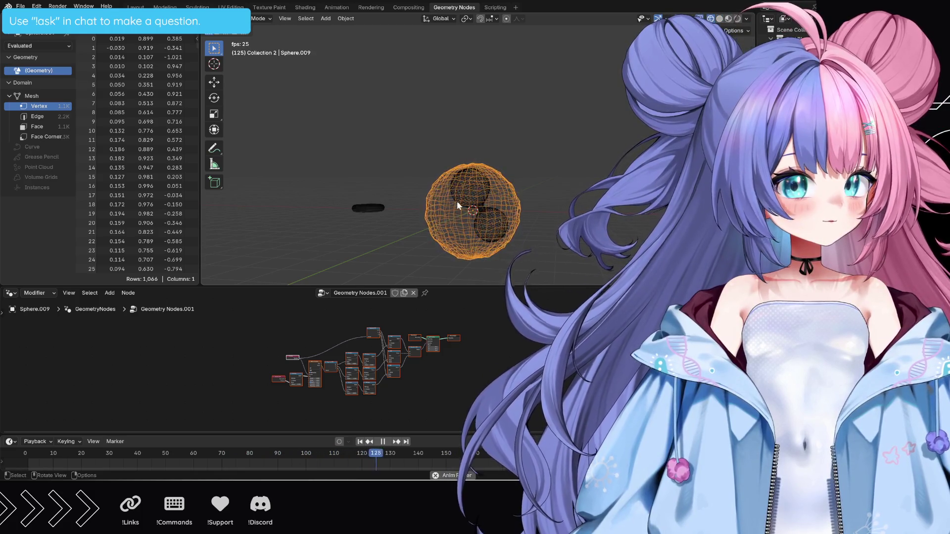
click(472, 195)
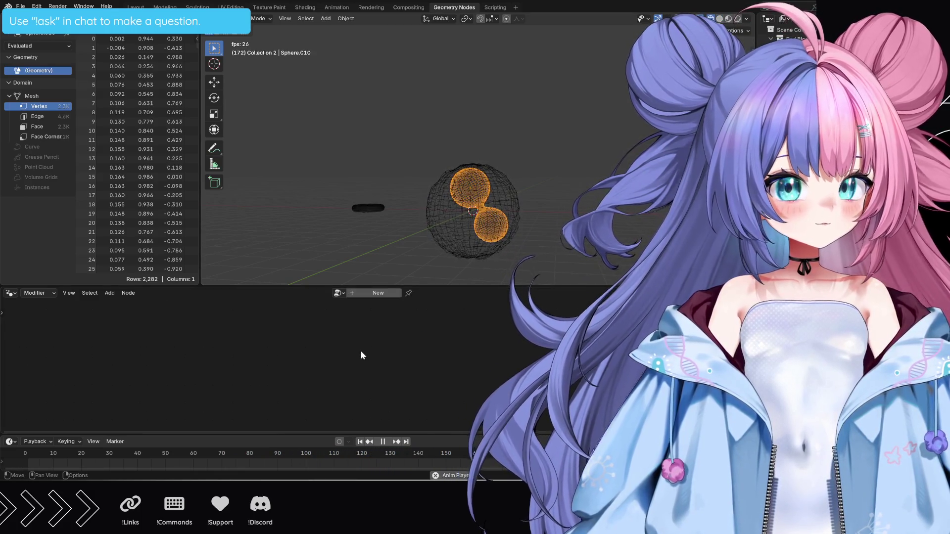
click(356, 294)
Replace the new tree's default nodes with the pasted noise setup, then view it solid in Modeling.
drag(334, 348, 420, 394)
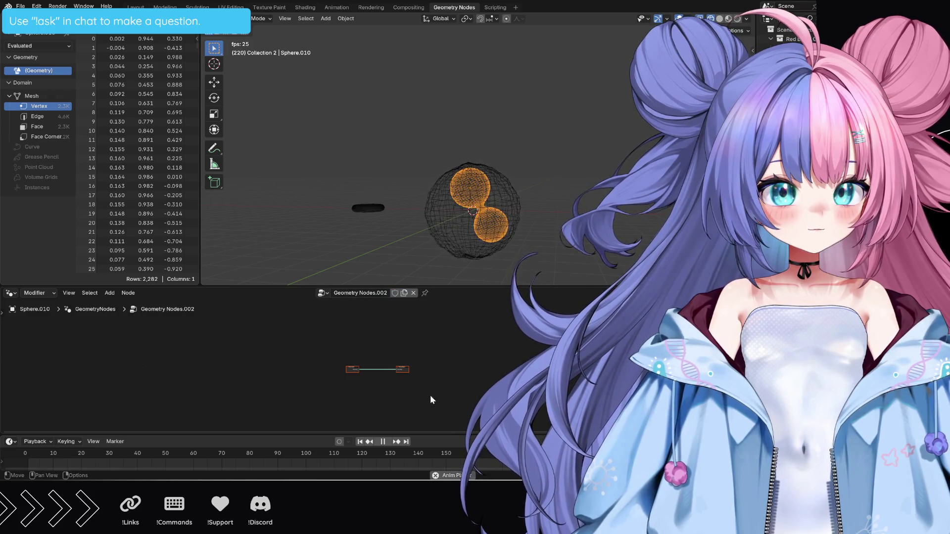
key(x)
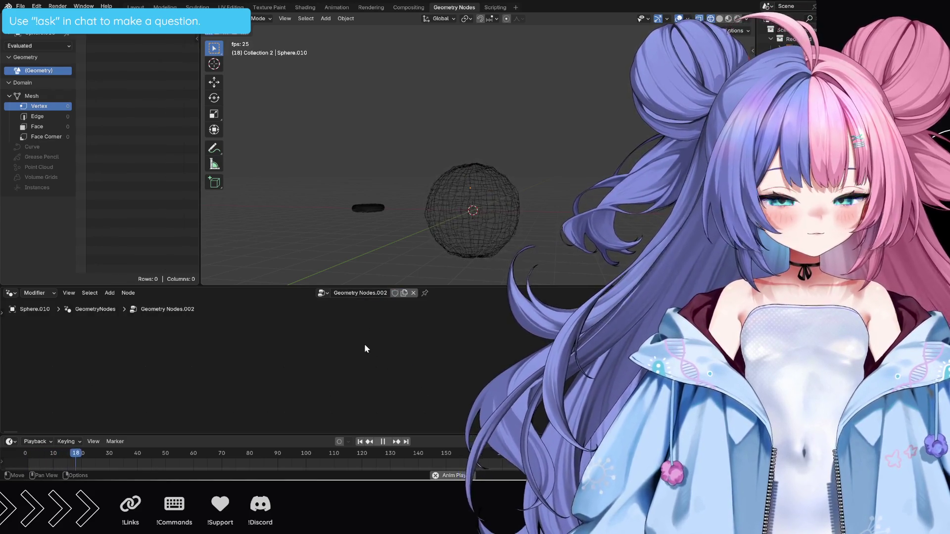
key(ctrl+v)
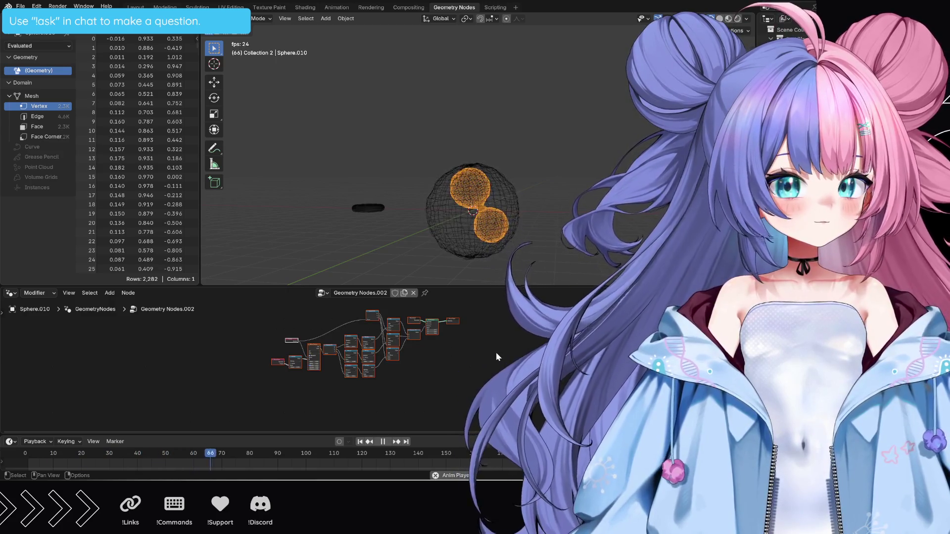
click(496, 353)
scroll(496, 349, up, 2)
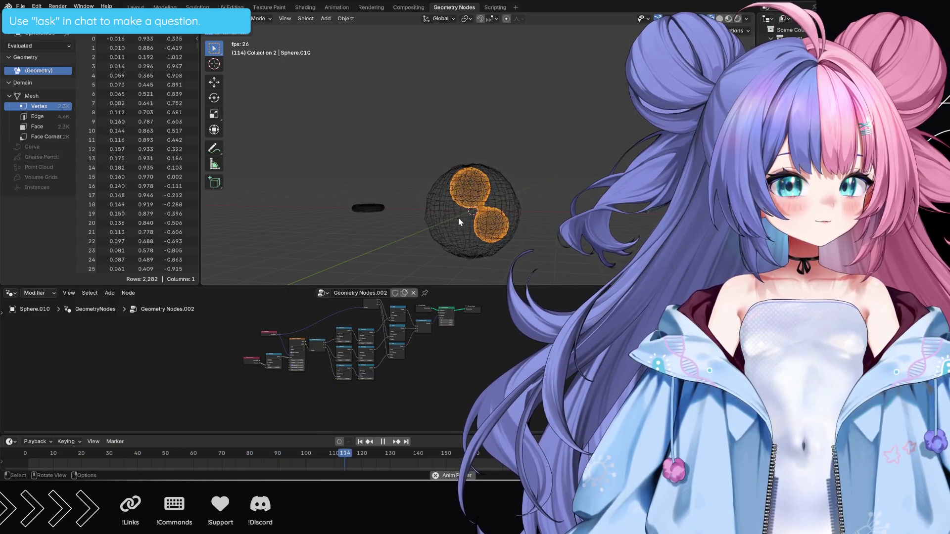
key(shift+z)
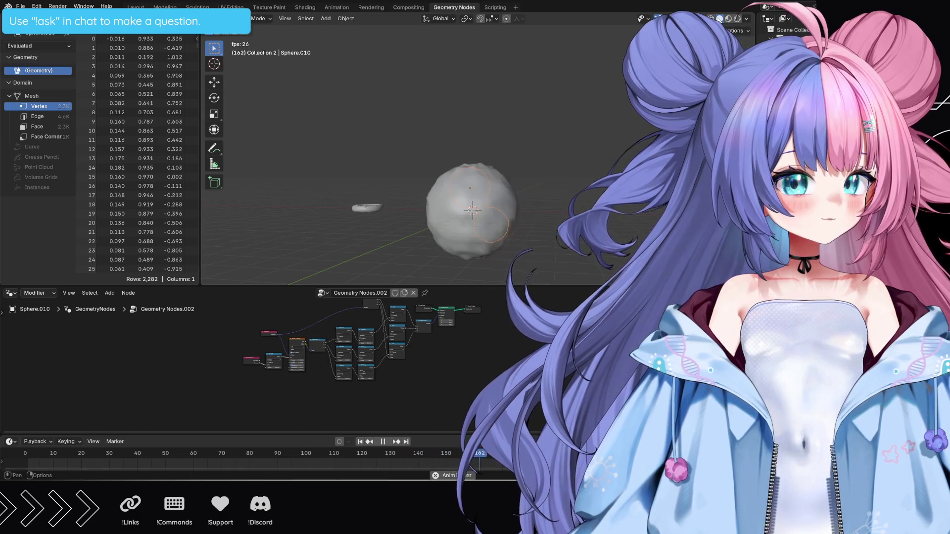
click(165, 7)
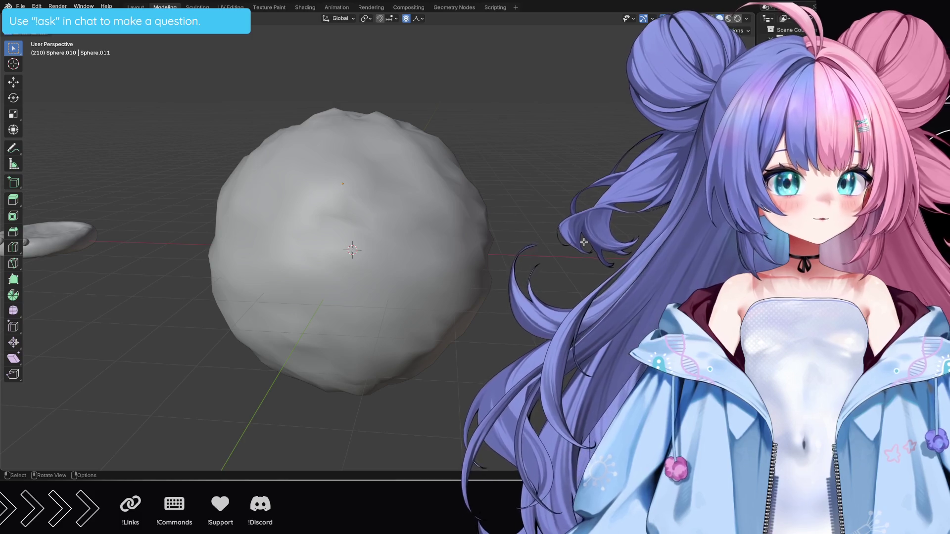
Return to Object Mode, select the outer lumpy sphere via wireframe, and hide it with H.
key(b)
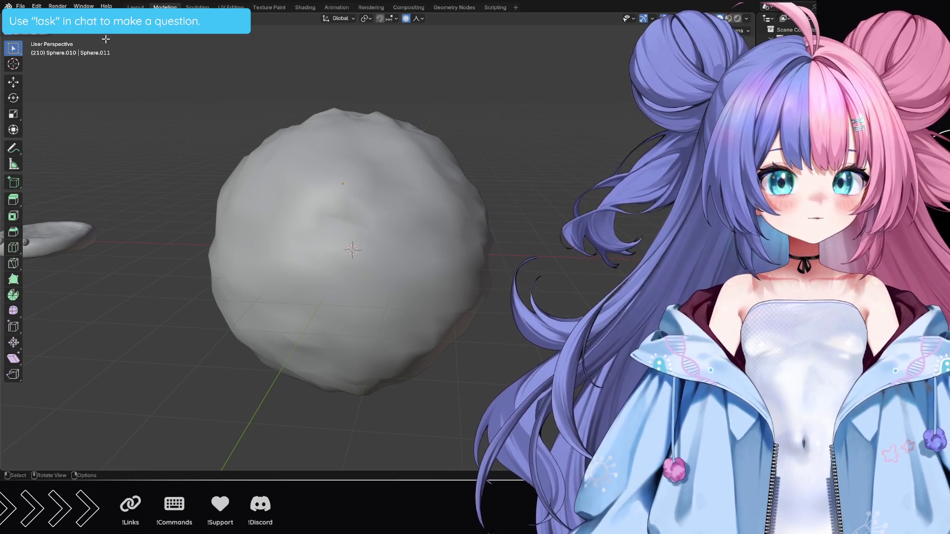
click(52, 38)
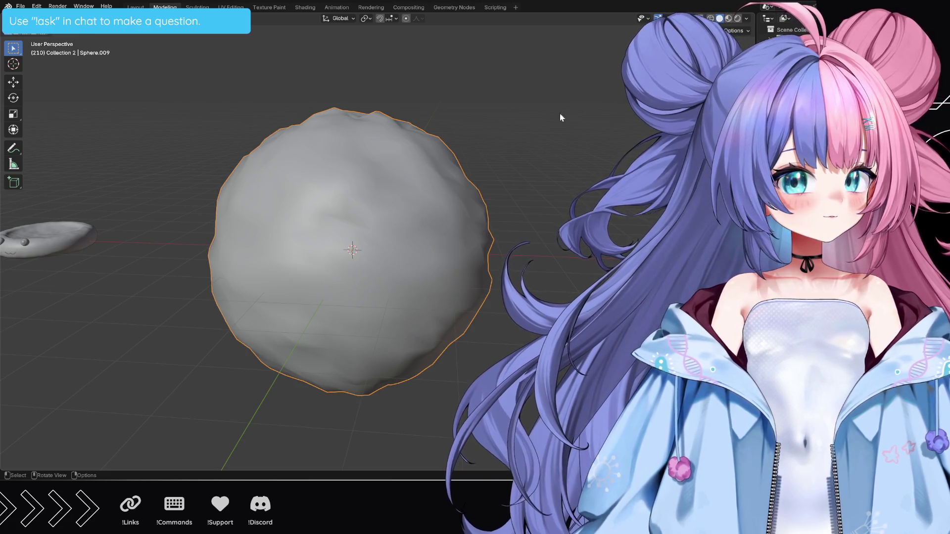
key(shift+z)
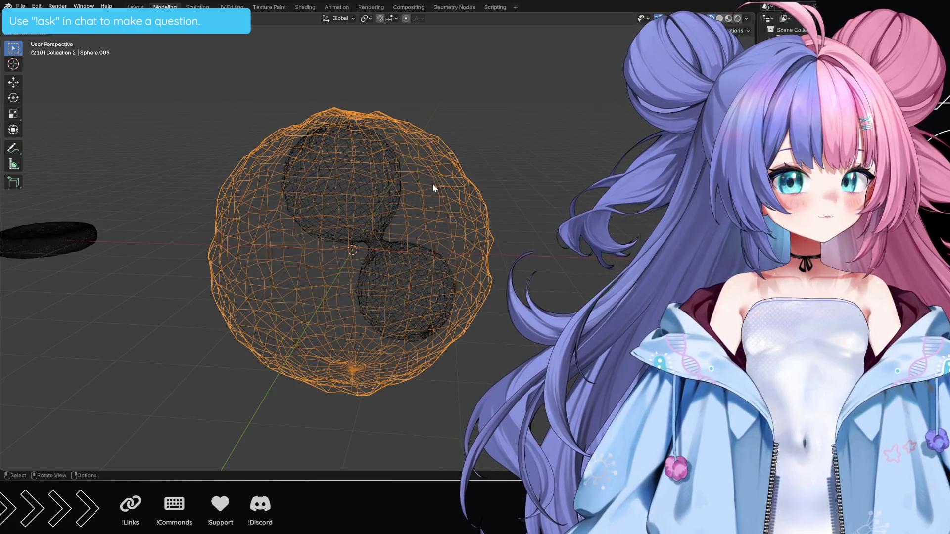
click(430, 204)
click(344, 248)
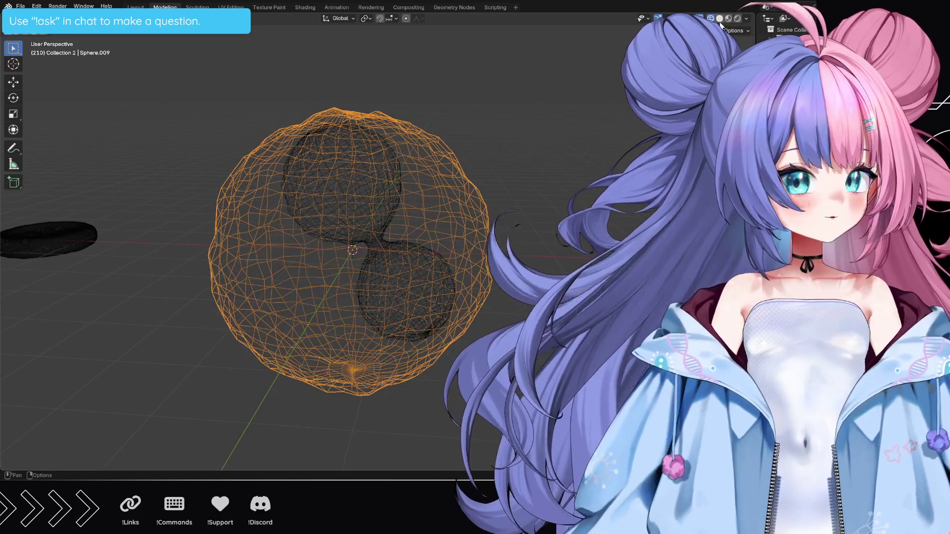
key(shift+z)
key(h)
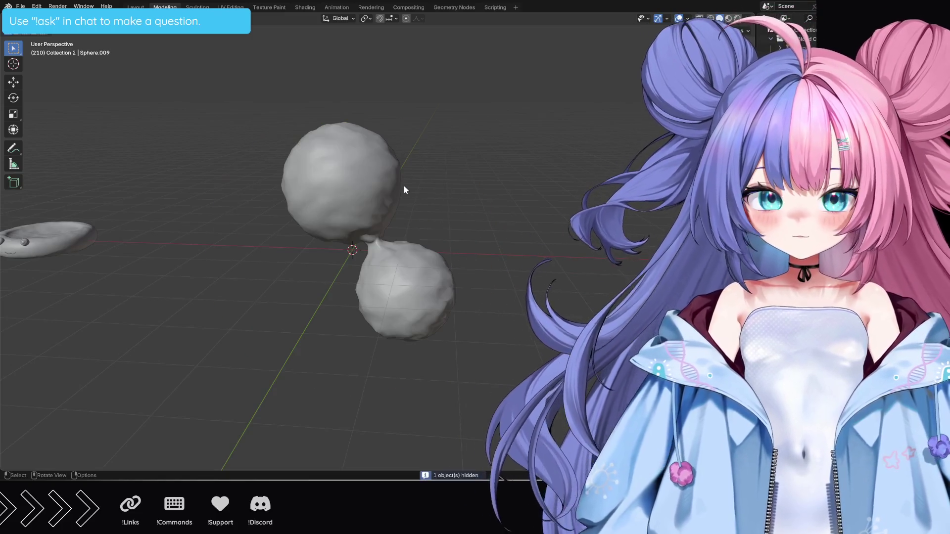
scroll(454, 237, up, 1)
scroll(465, 235, down, 1)
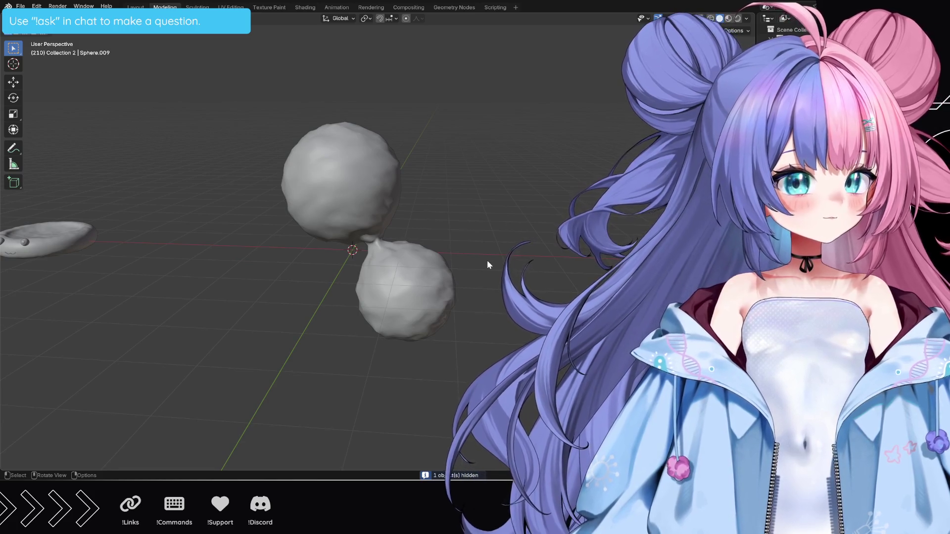
shift+middle_drag(200, 59, 200, 59)
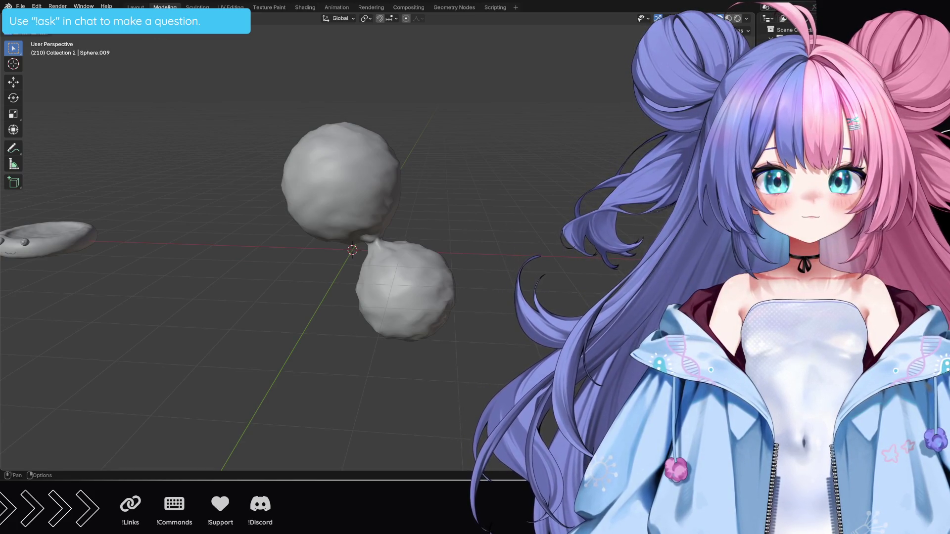
key(shift+a)
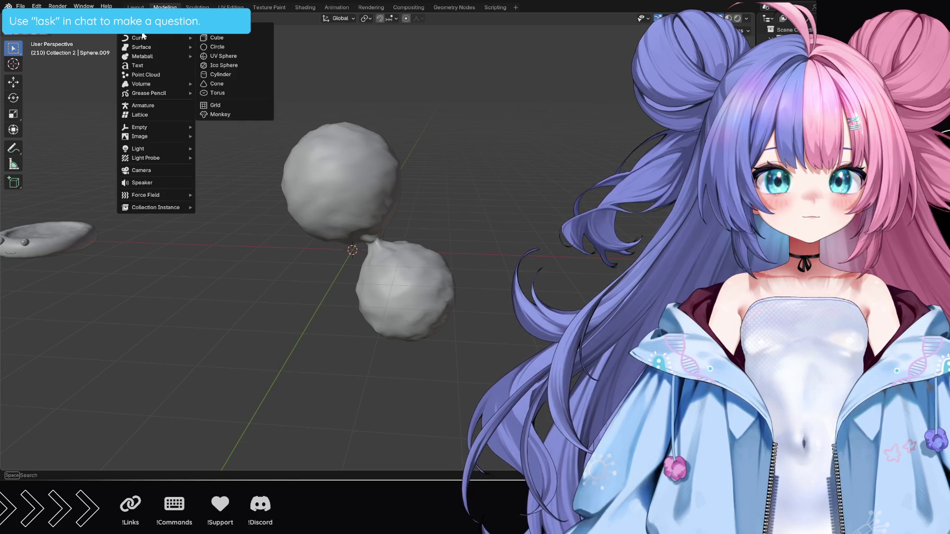
Add a UV Sphere, scale it down to bubble size, and duplicate a first copy beside the blobs.
click(223, 56)
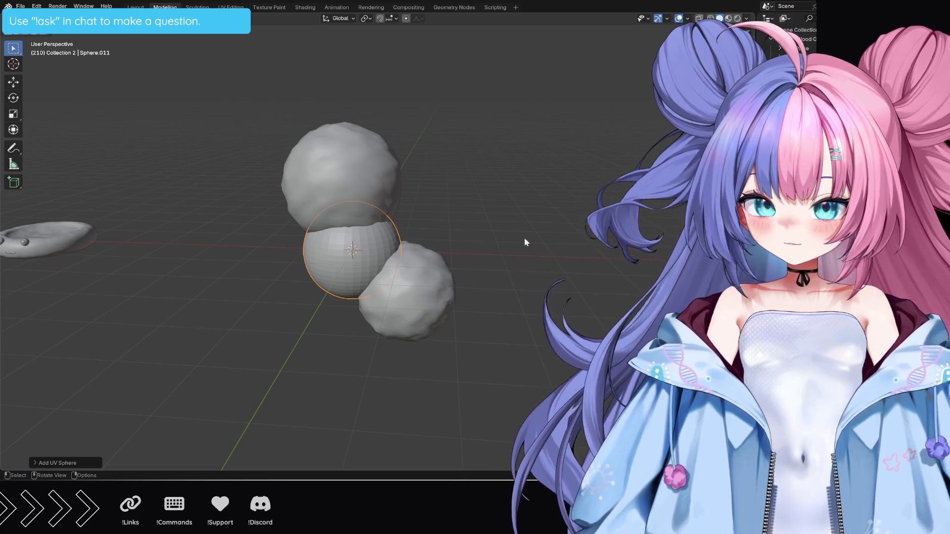
key(s)
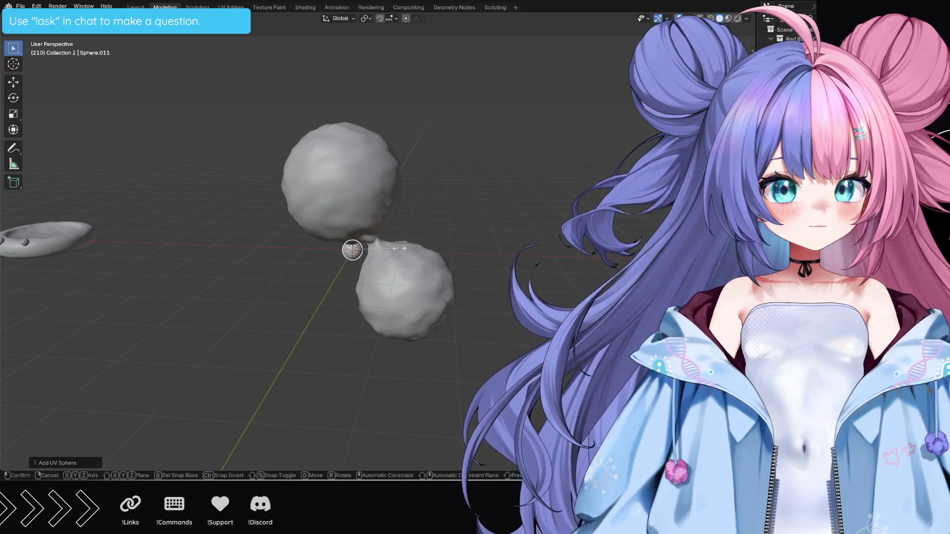
click(372, 249)
mouse_move(372, 250)
middle_down()
mouse_move(515, 271)
mouse_move(497, 271)
middle_up()
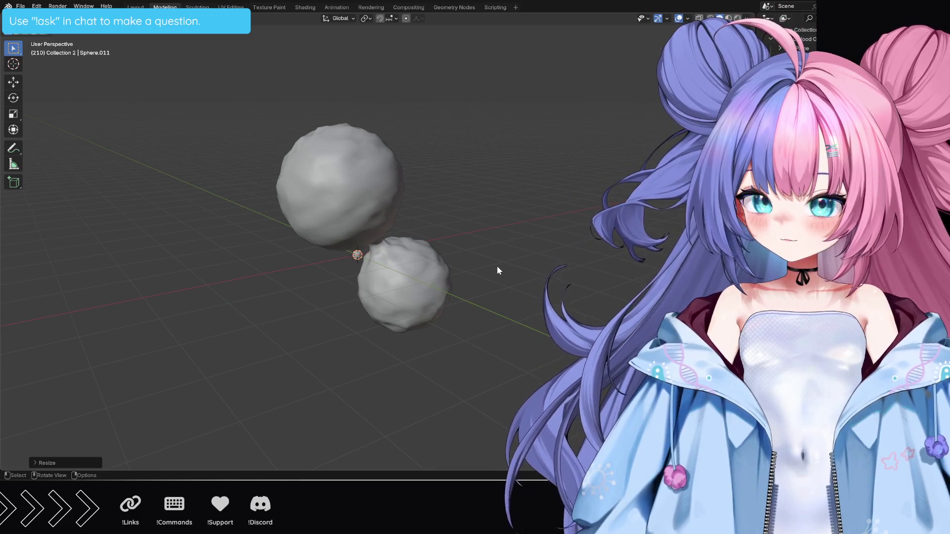
key(shift+d)
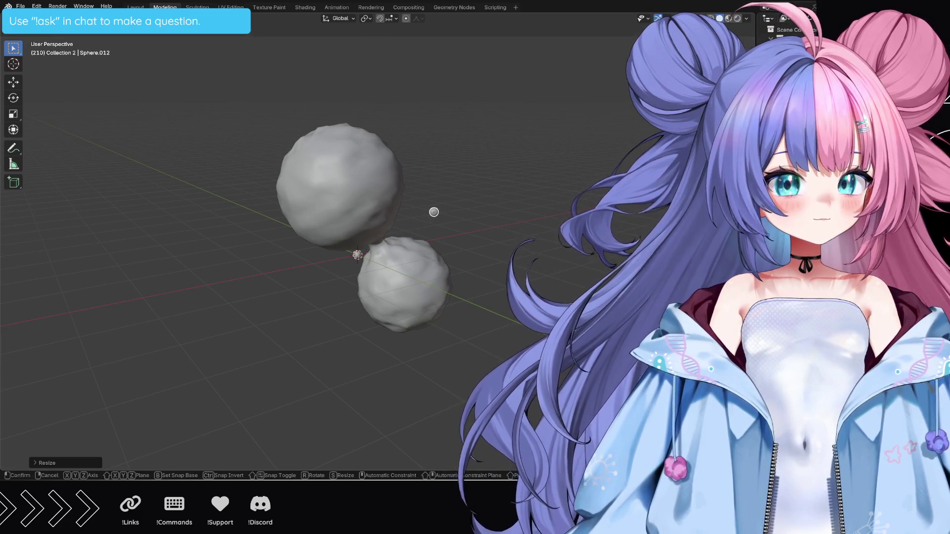
click(569, 216)
key(shift+d)
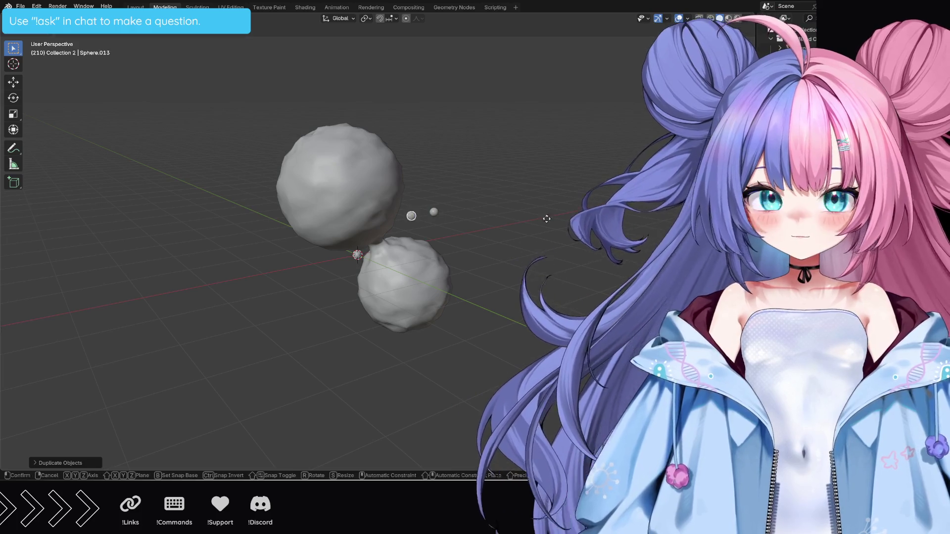
Duplicate several tiny-sphere bubbles in and around the lower blob, repositioning one with G.
click(542, 293)
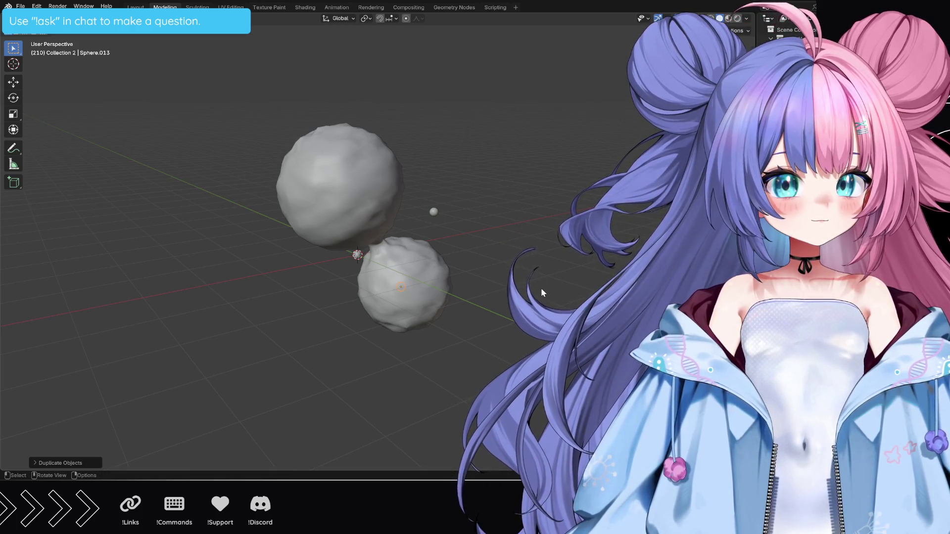
middle_drag(541, 293, 597, 285)
key(shift+d)
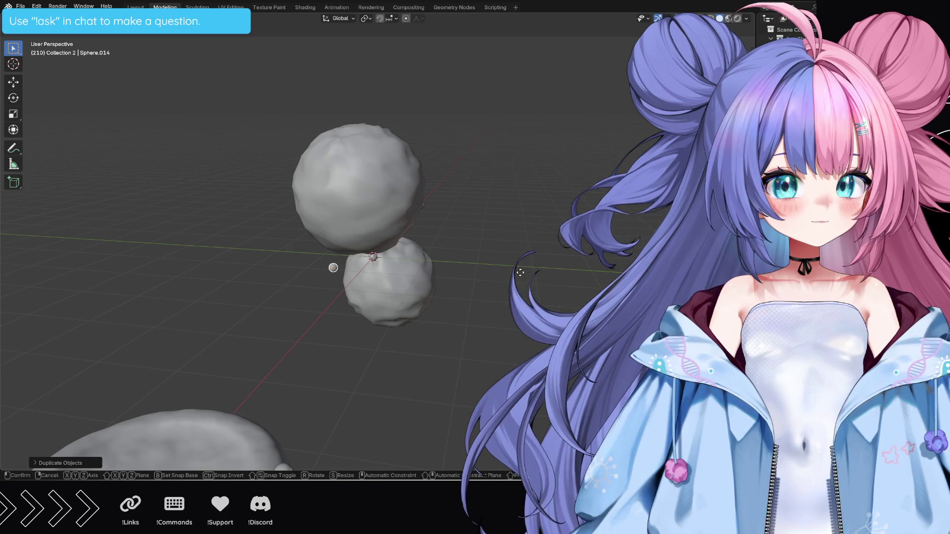
click(523, 273)
key(shift+d)
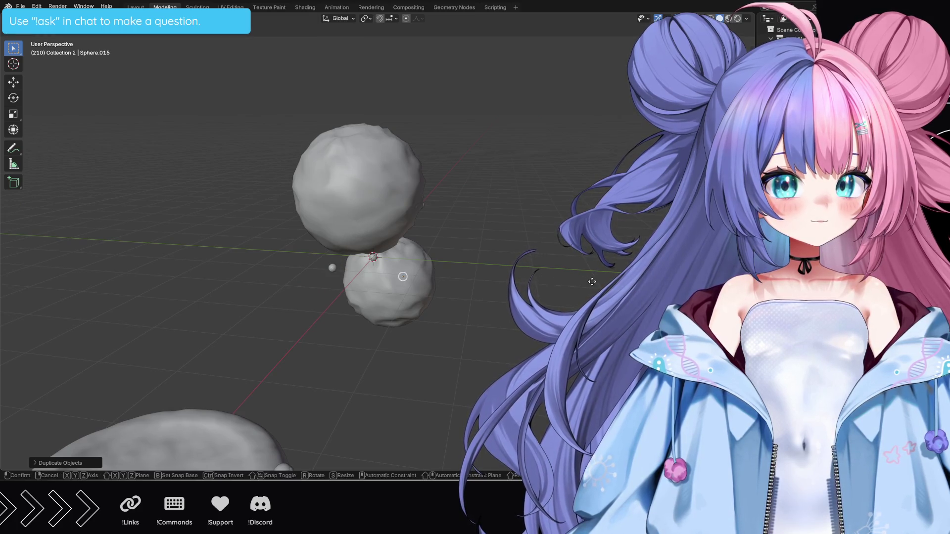
click(594, 278)
key(shift+d)
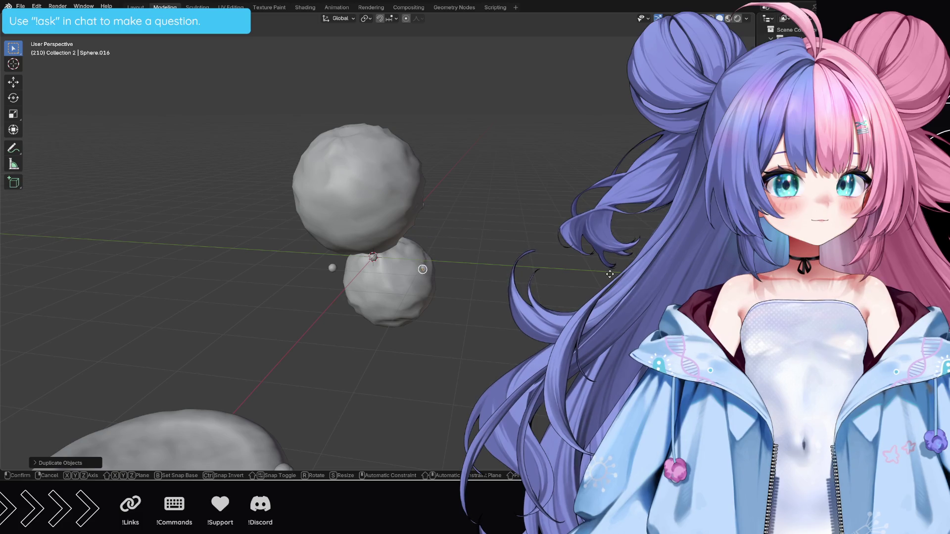
click(610, 273)
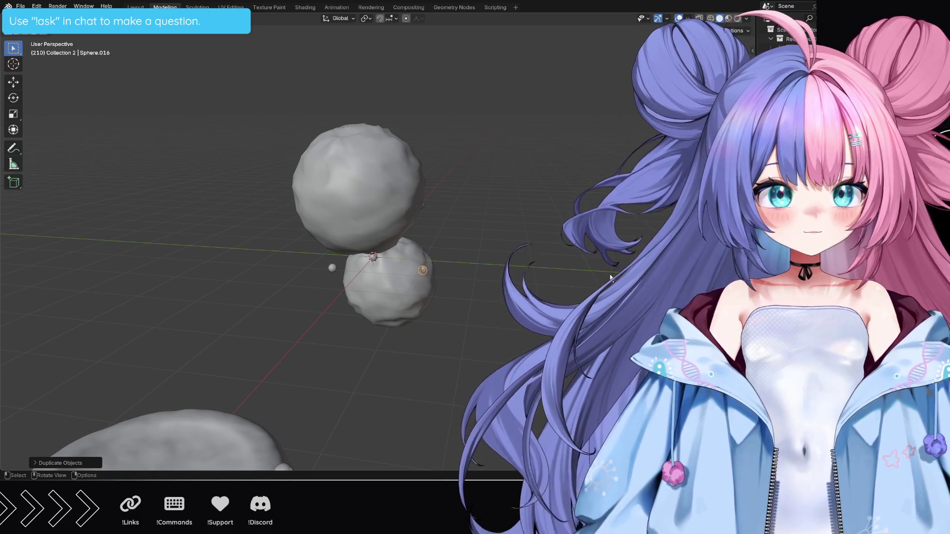
key(shift+g)
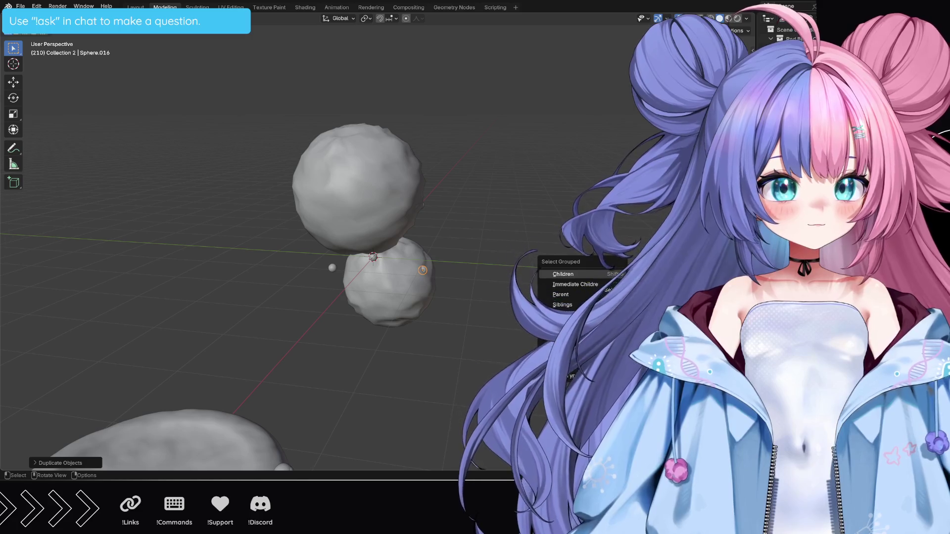
key(Escape)
key(g)
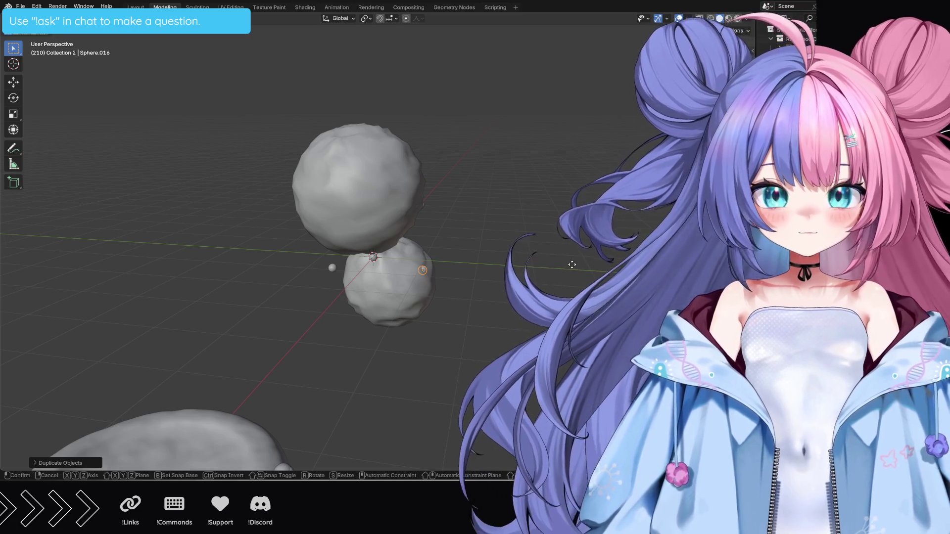
click(579, 256)
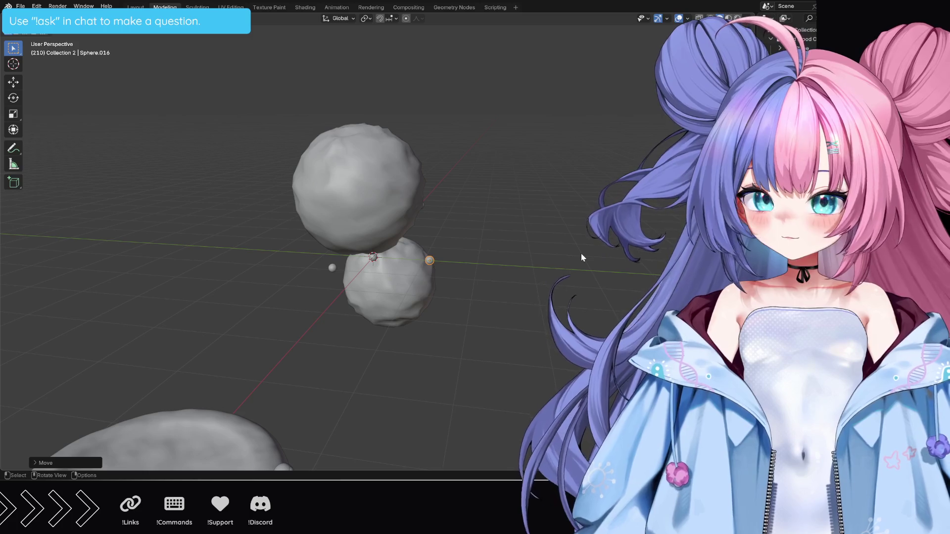
Duplicate more bubbles higher up and beside the upper blob from new view angles.
key(shift+d)
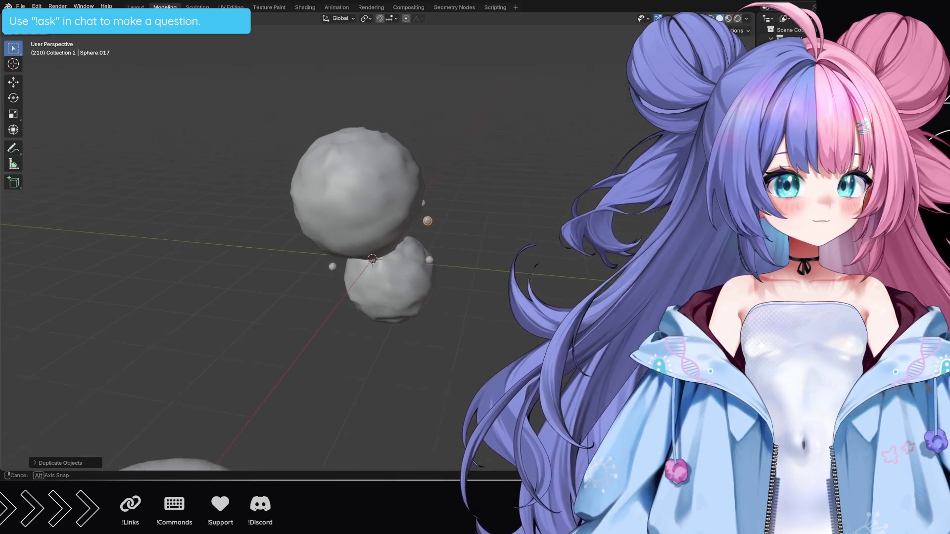
middle_drag(579, 256, 562, 260)
key(shift+d)
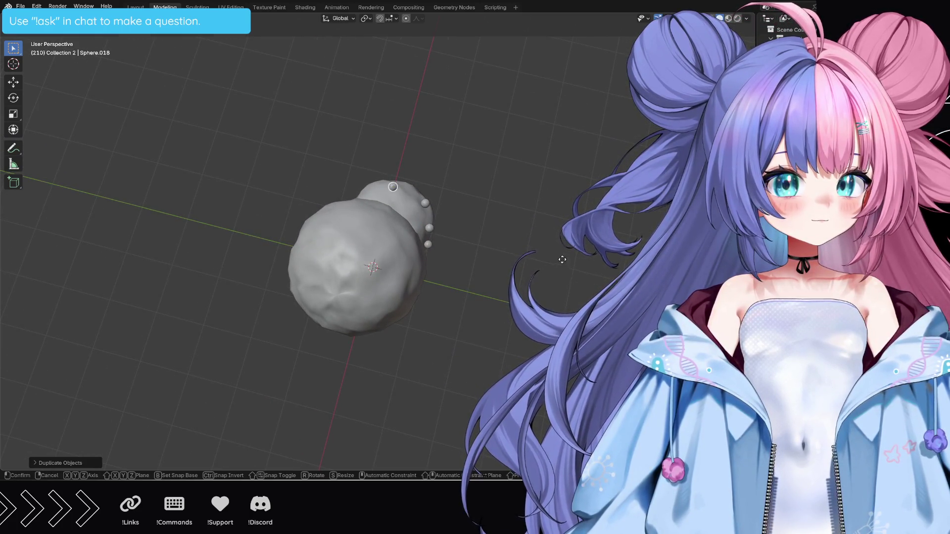
click(563, 250)
key(shift+d)
click(620, 271)
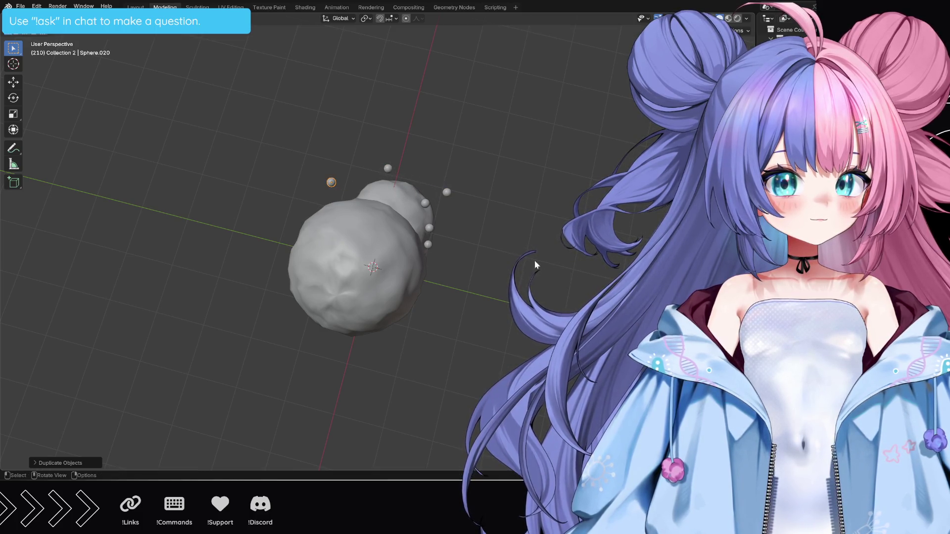
key(shift+d)
mouse_move(534, 260)
middle_down()
mouse_move(520, 267)
mouse_move(538, 190)
middle_up()
key(shift+d)
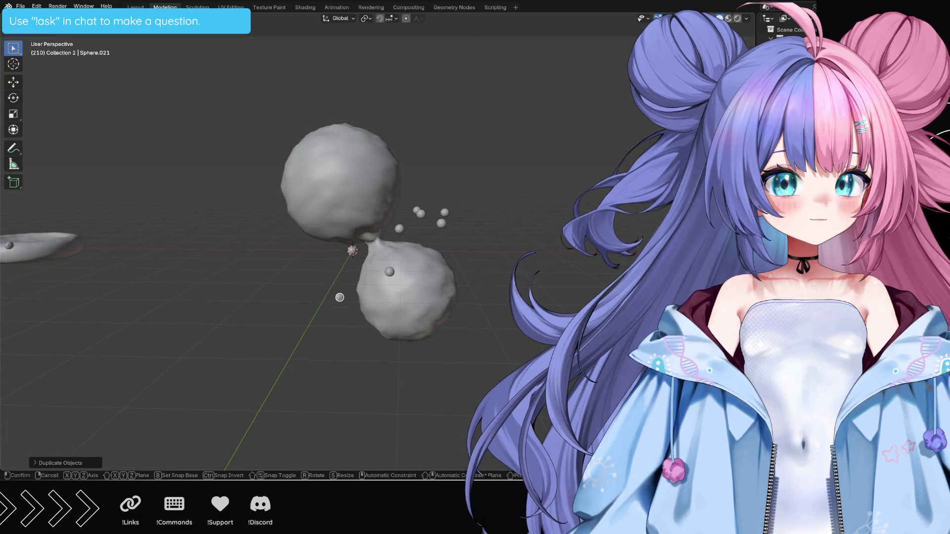
Place a cluster of bubble copies beside the blobs and next to the lower blob.
click(491, 291)
key(shift+d)
key(shift+d)
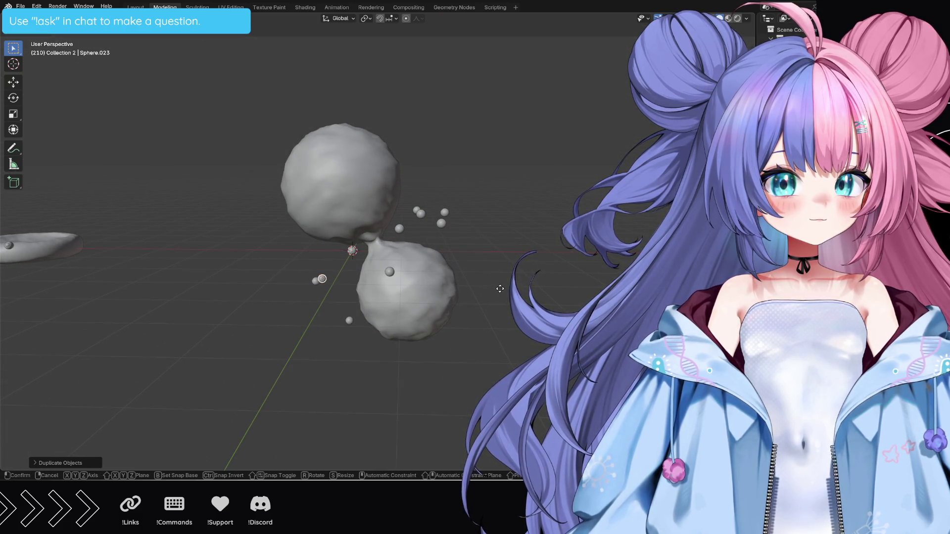
click(498, 288)
key(shift+d)
click(476, 287)
key(shift+d)
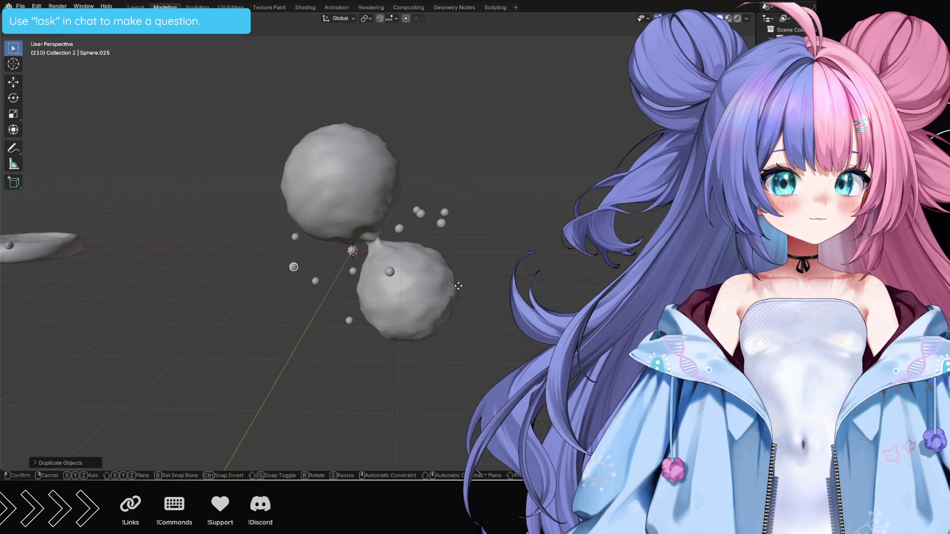
click(474, 283)
key(shift+d)
click(505, 269)
Scatter more bubbles near the blobs' neck and to the lower right of the lower blob.
mouse_move(565, 286)
middle_down()
mouse_move(502, 313)
mouse_move(512, 282)
middle_up()
key(shift+d)
click(519, 267)
key(shift+d)
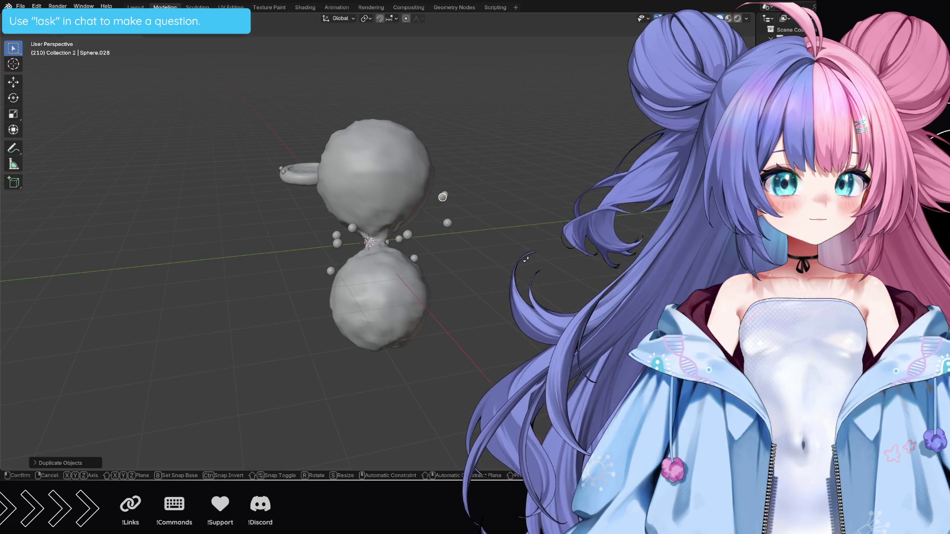
click(505, 287)
key(shift+d)
click(546, 347)
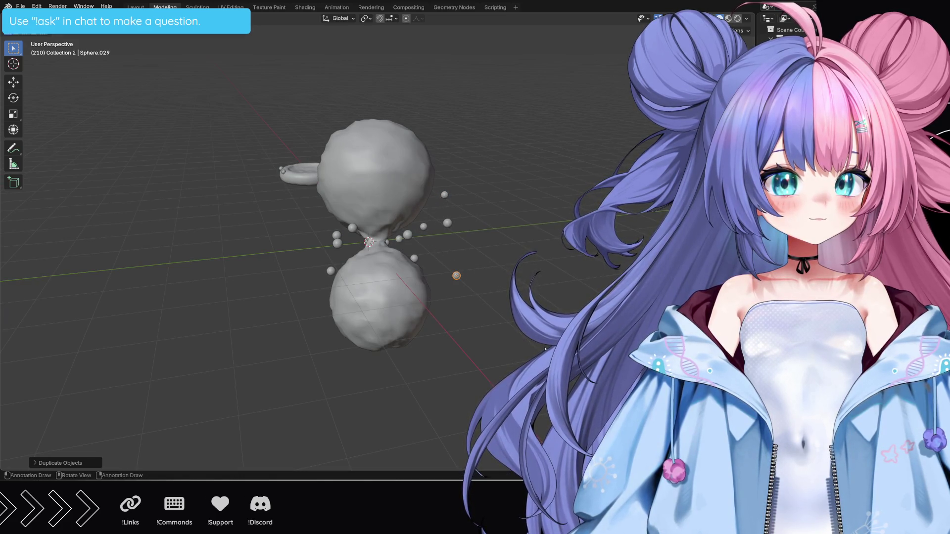
key(shift+d)
click(401, 350)
key(shift+d)
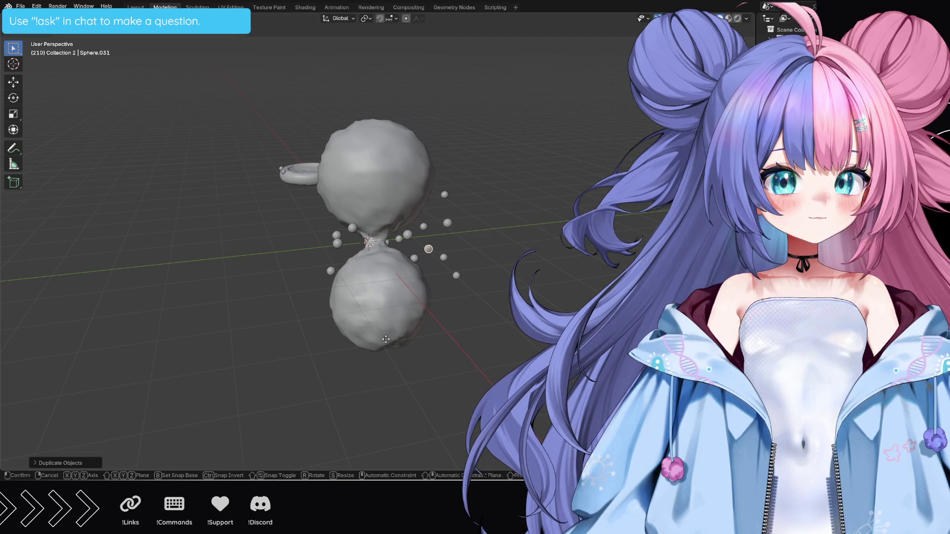
Add bubbles left of the lower blob, at the neck and beside the upper blob.
click(256, 351)
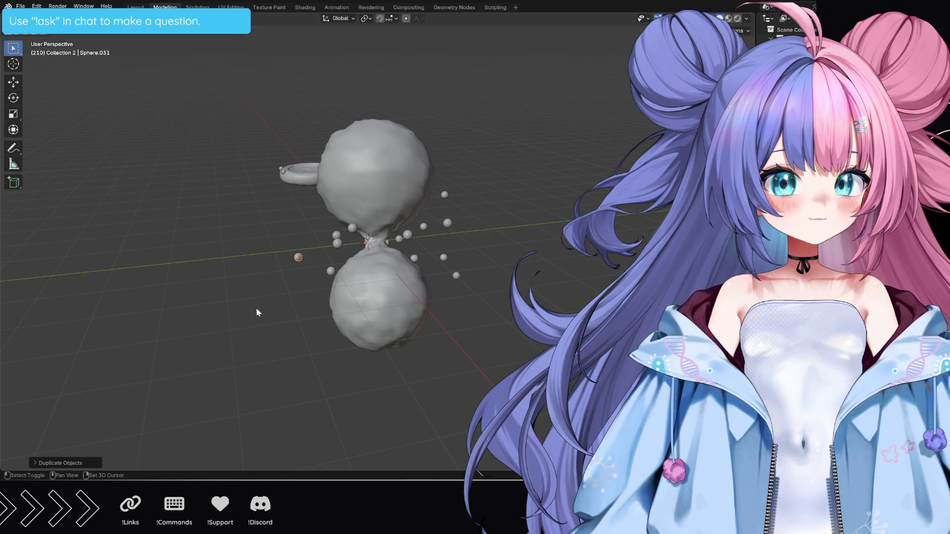
key(shift+d)
click(266, 265)
key(shift+d)
click(258, 245)
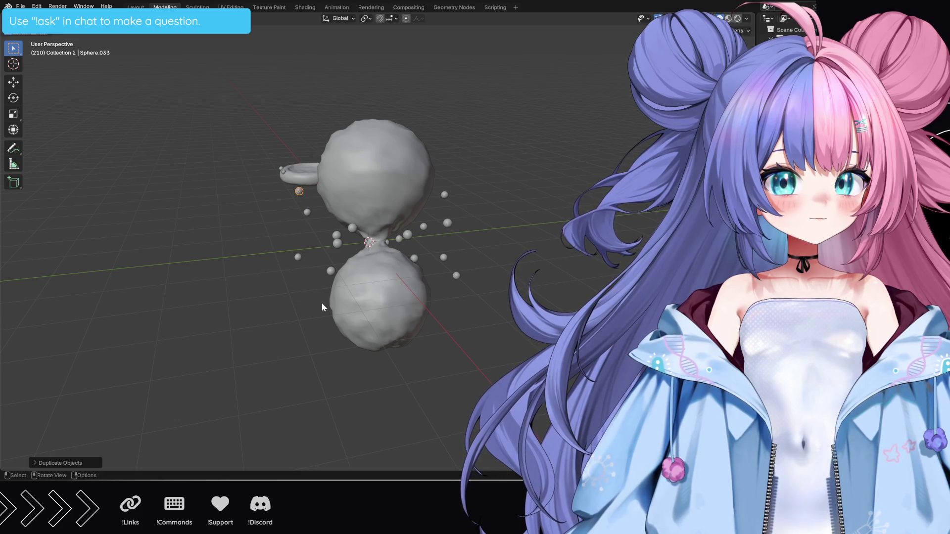
mouse_move(322, 303)
middle_down()
mouse_move(405, 284)
mouse_move(525, 286)
mouse_move(498, 294)
mouse_move(453, 283)
middle_up()
key(shift+d)
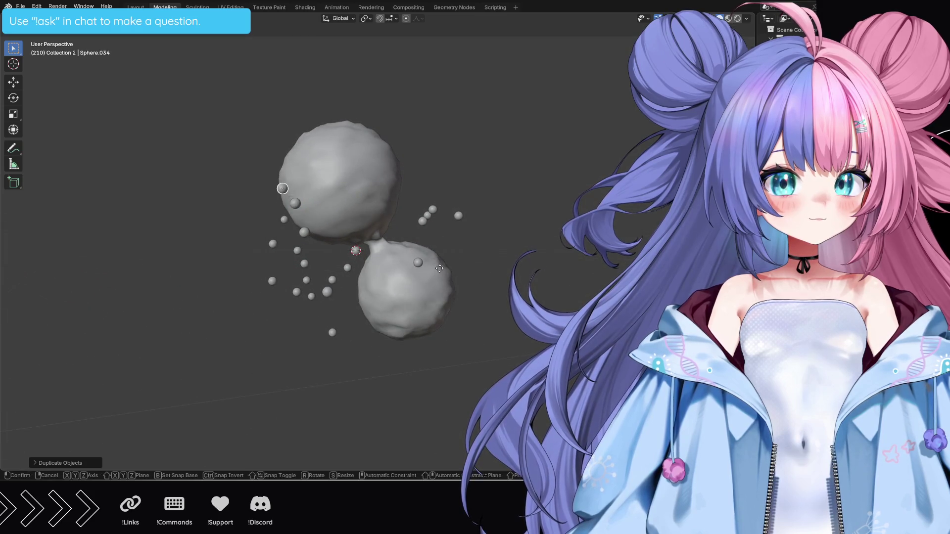
Dot bubble copies across, beside and above the upper blob's surface.
click(424, 260)
key(shift+d)
click(451, 213)
key(shift+d)
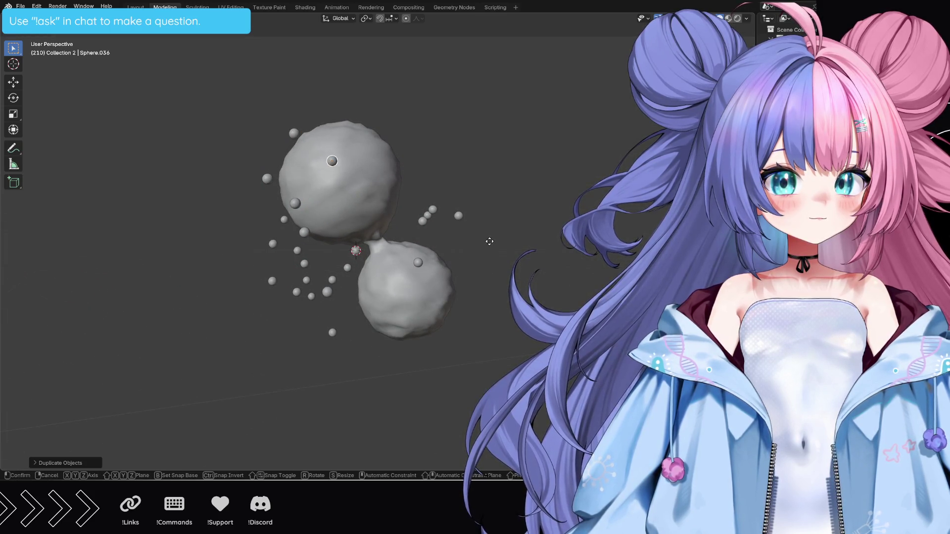
click(492, 242)
key(shift+d)
click(535, 260)
key(shift+d)
click(512, 275)
key(shift+d)
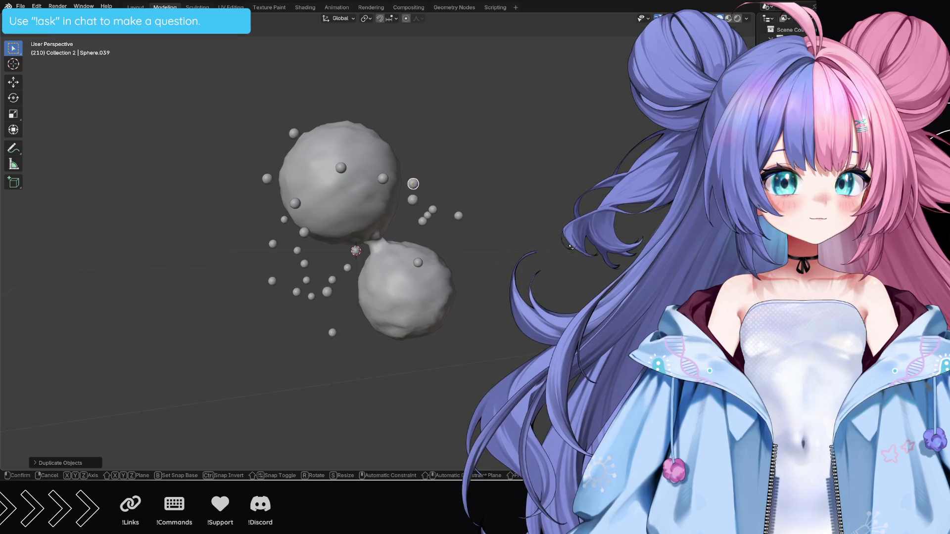
click(566, 216)
key(shift+d)
click(542, 192)
Dot more bubble copies across the lower blob's surface.
key(shift+d)
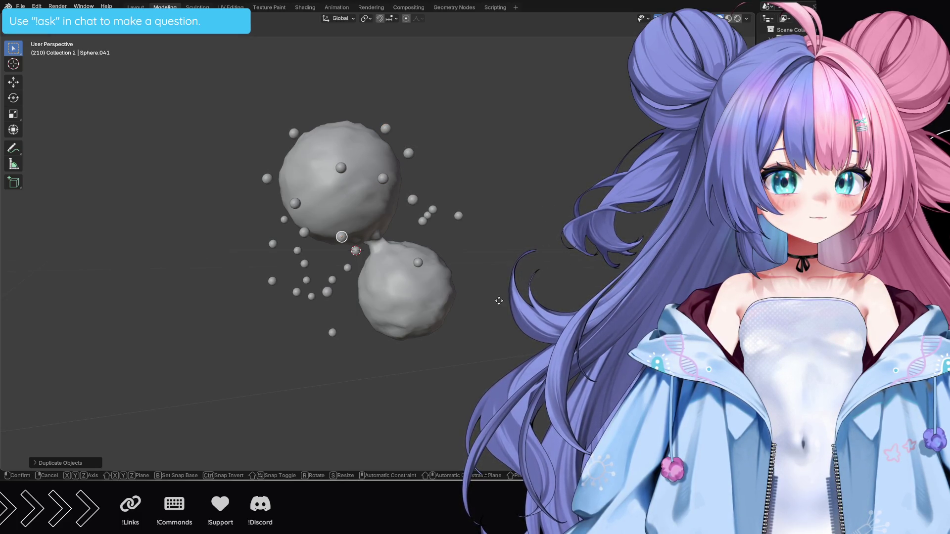
click(496, 299)
key(shift+d)
click(521, 388)
key(shift+d)
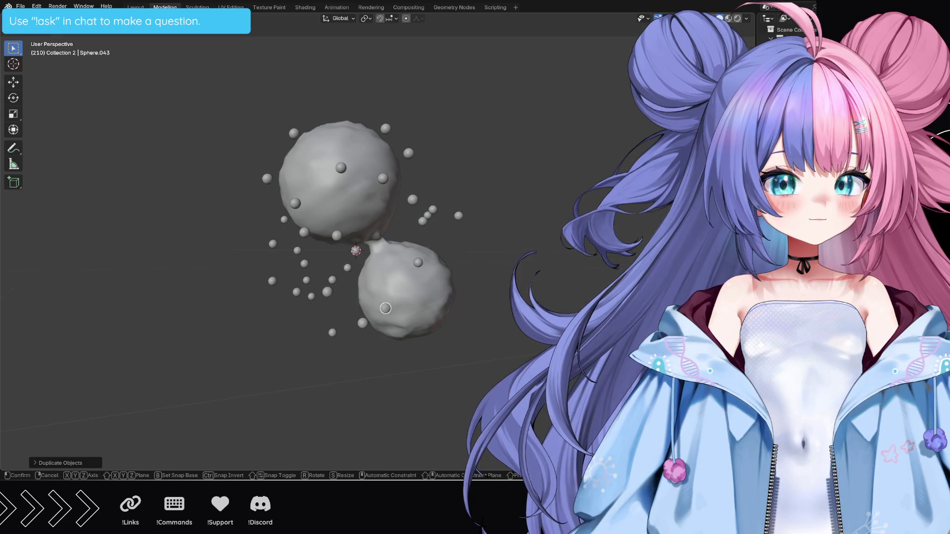
click(558, 359)
key(shift+d)
click(540, 338)
key(shift+d)
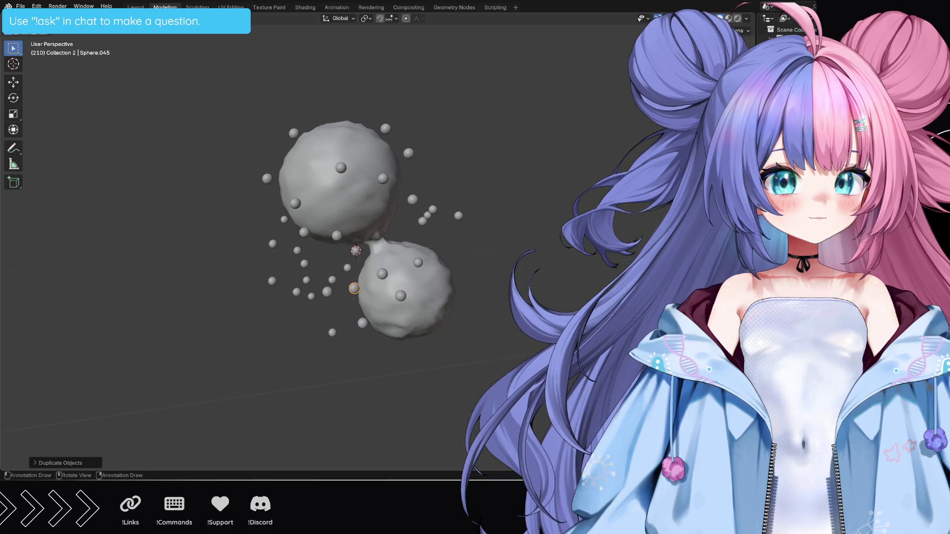
key(Return)
key(shift+d)
key(Escape)
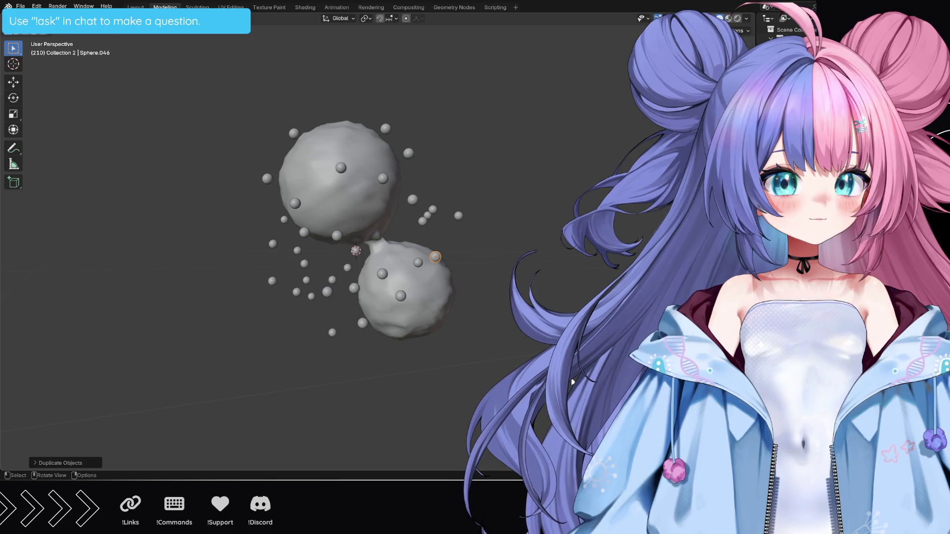
key(shift+d)
click(574, 415)
Place one more bubble moved along the Z axis, then orbit to review the bubble cloud.
key(shift+d)
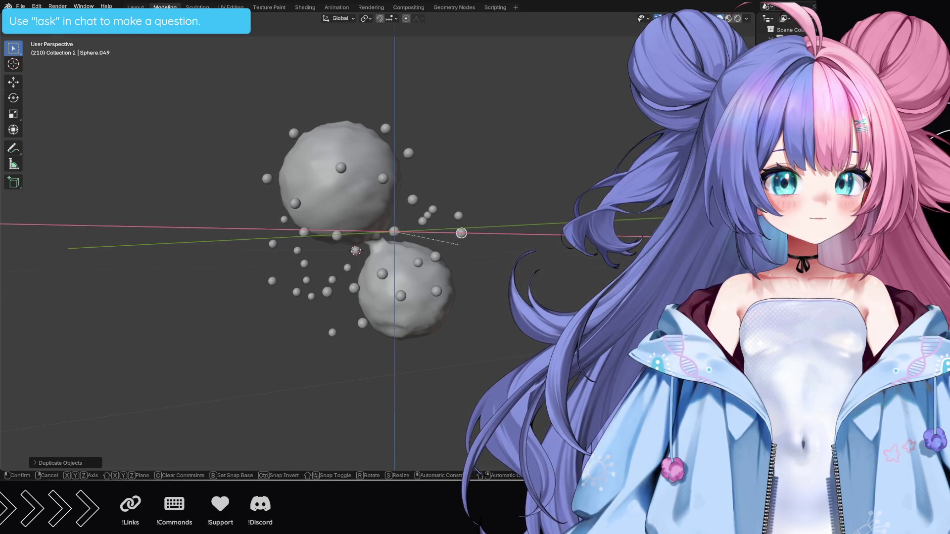
key(z)
click(461, 233)
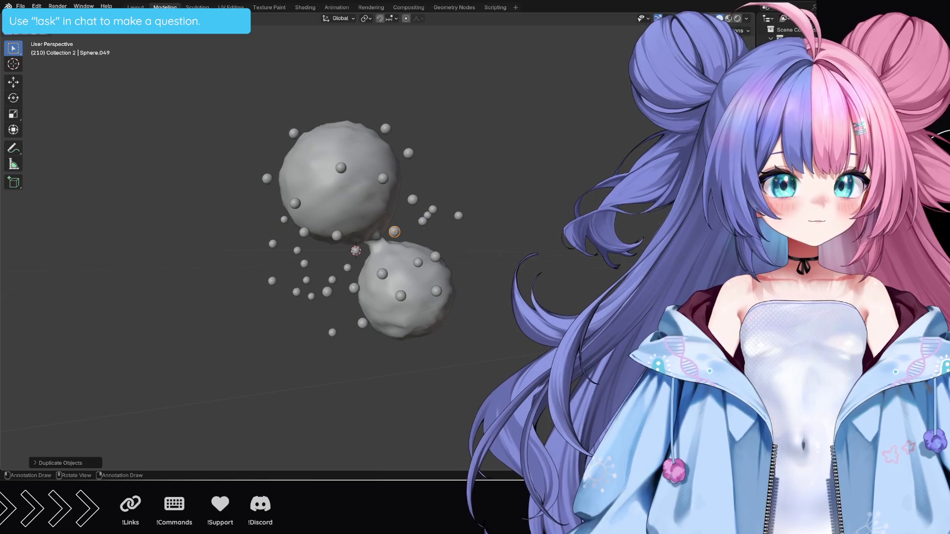
middle_drag(461, 233, 445, 267)
middle_drag(512, 335, 531, 371)
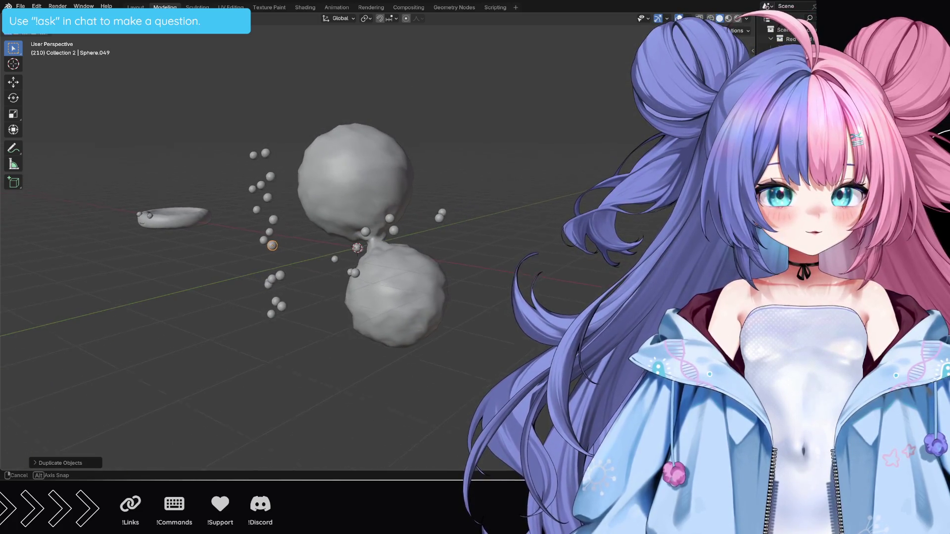
Move a small bubble, then duplicate two more copies and set them onto the upper blob.
key(g)
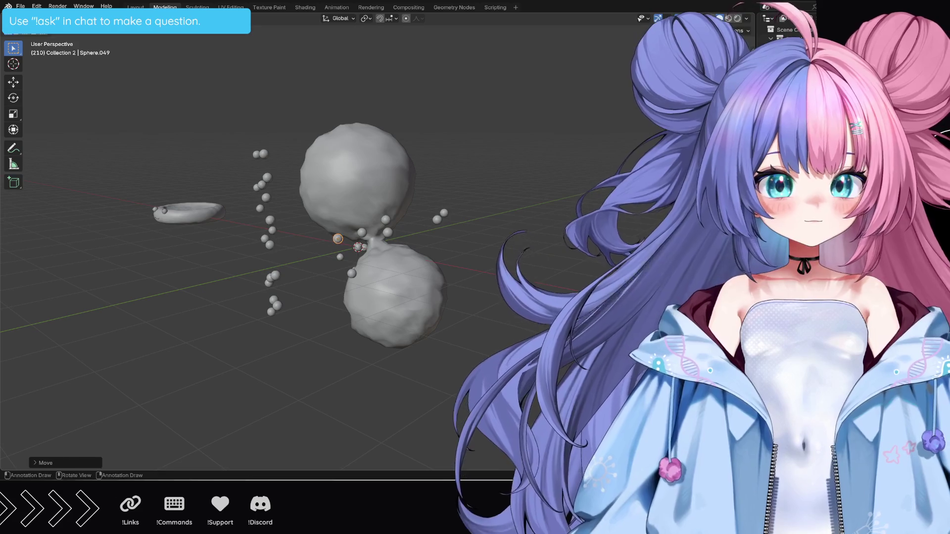
click(597, 351)
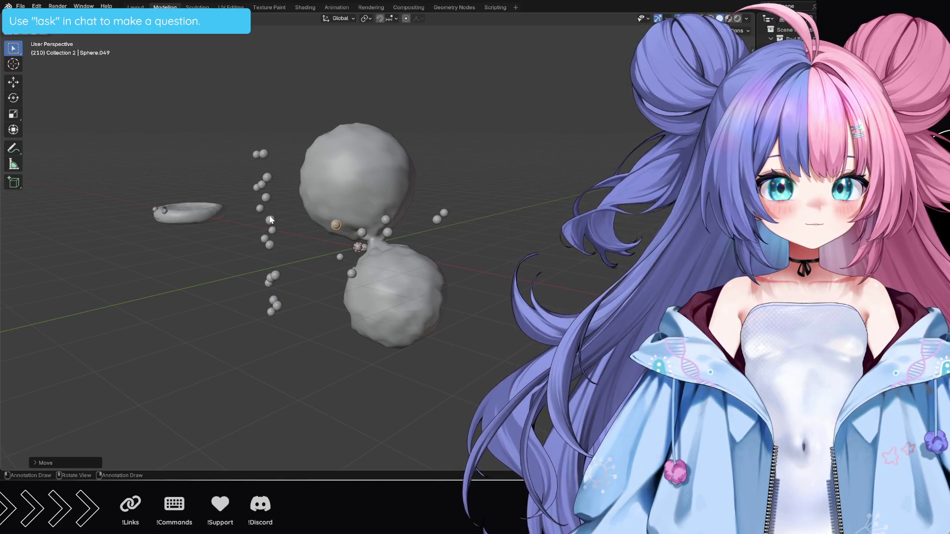
key(shift+d)
click(373, 191)
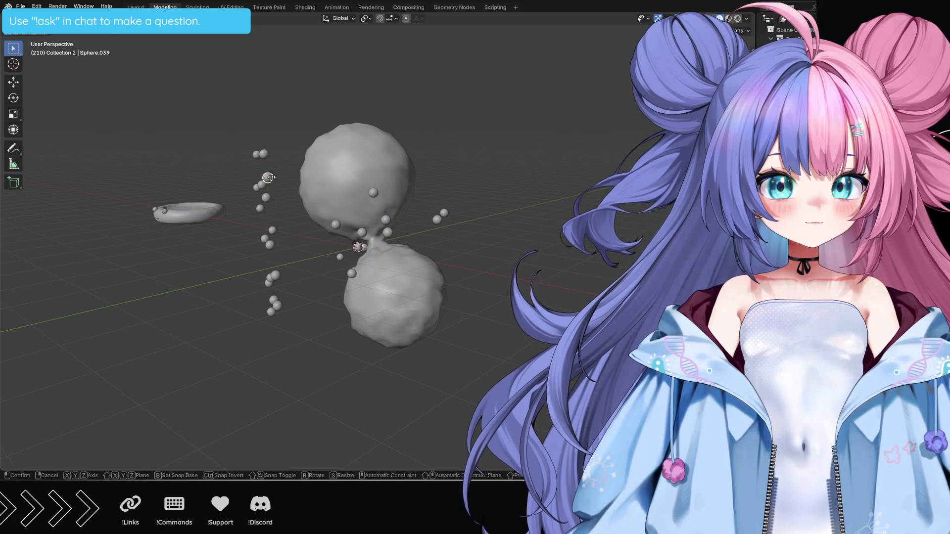
key(shift+d)
click(283, 202)
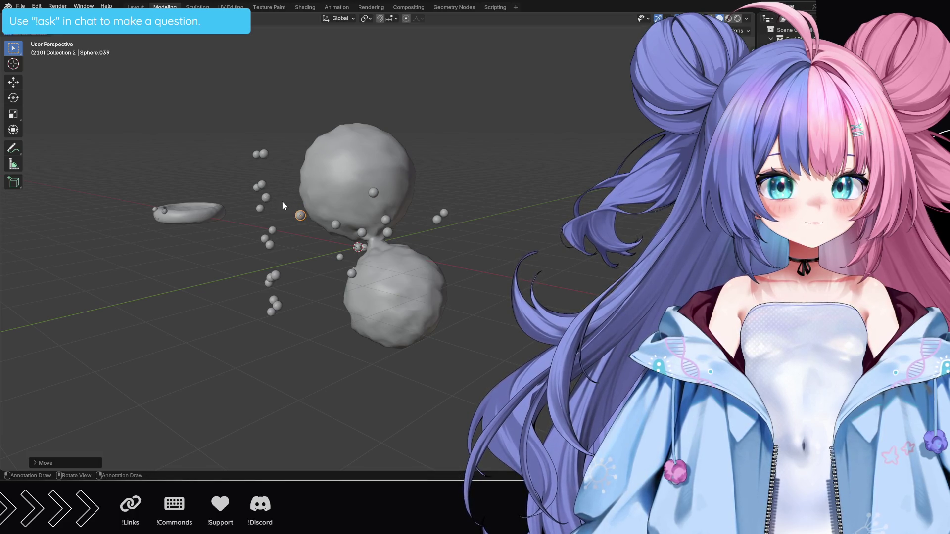
Reposition two stray bubbles onto and beside the blobs, then unhide the large outer sphere.
click(262, 183)
key(g)
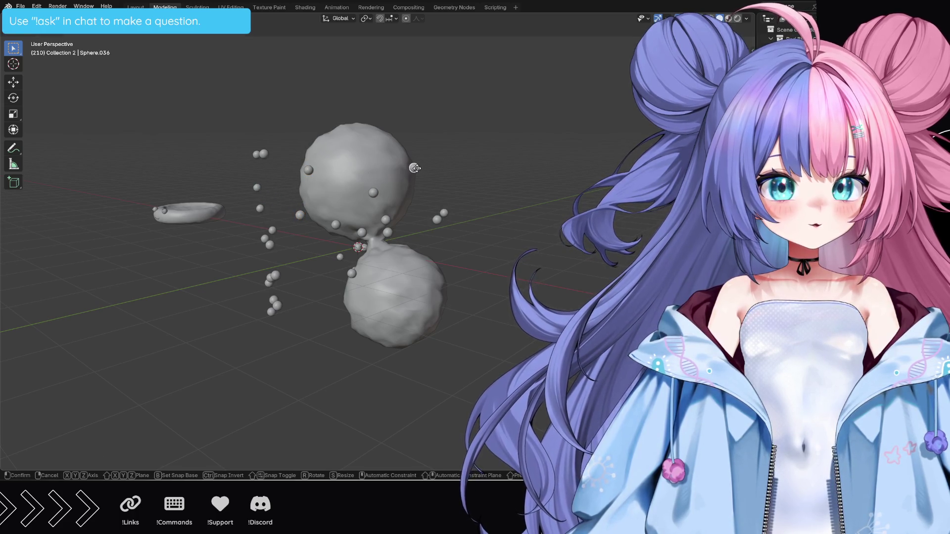
click(414, 168)
key(g)
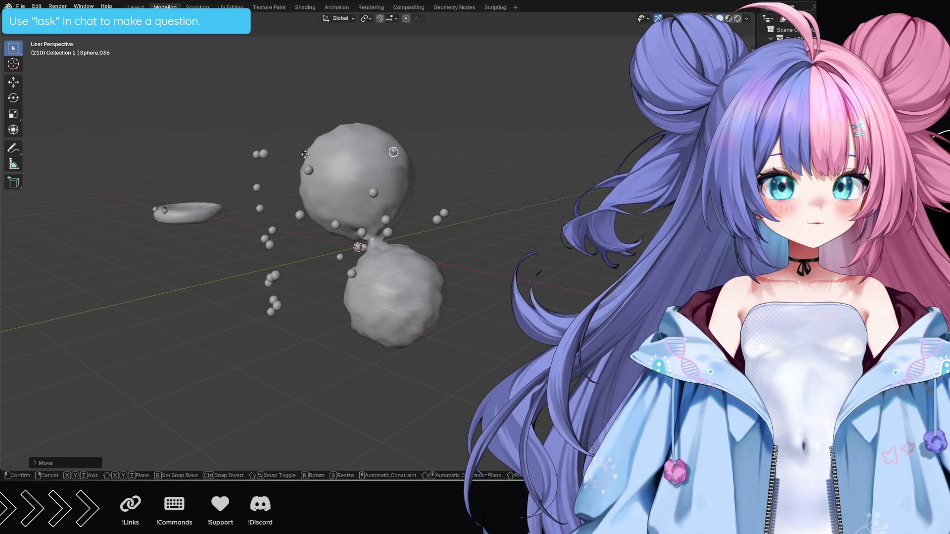
click(320, 160)
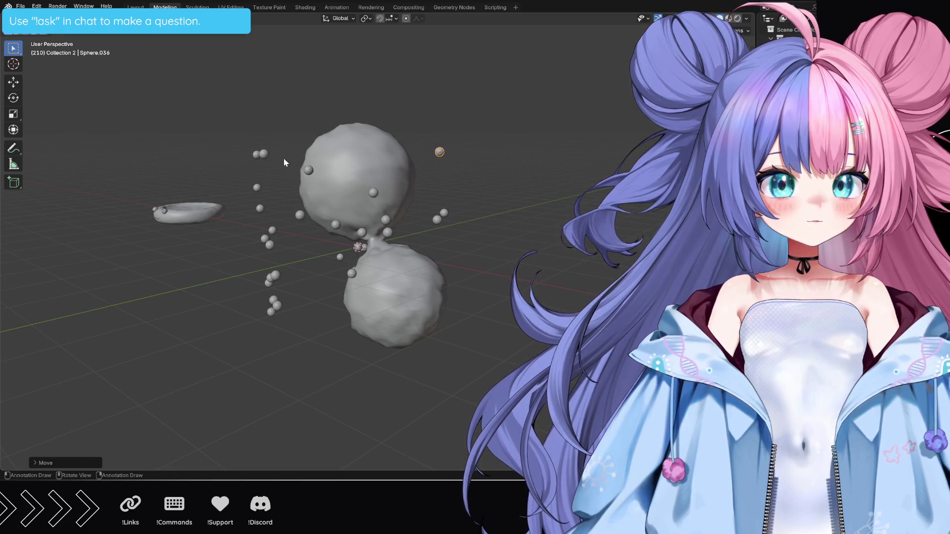
key(g)
click(271, 165)
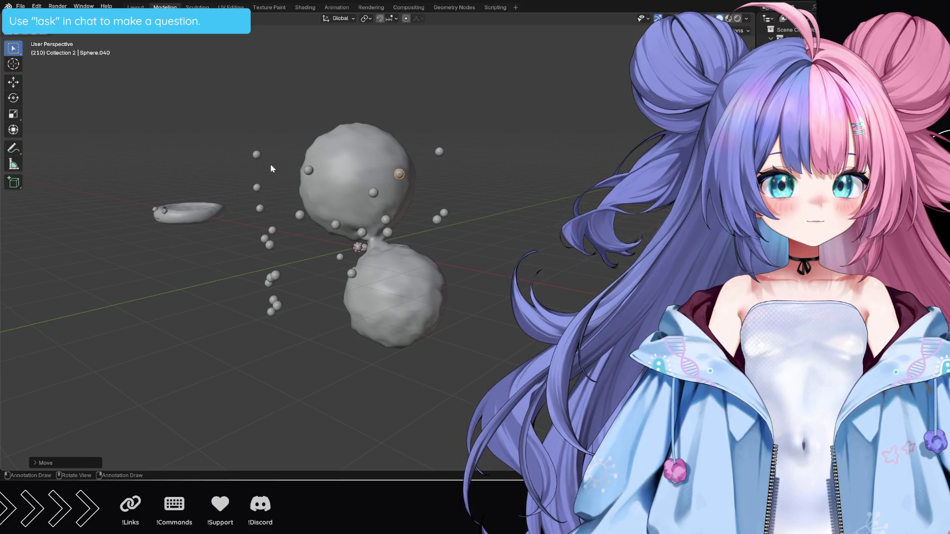
click(257, 155)
key(g)
click(418, 209)
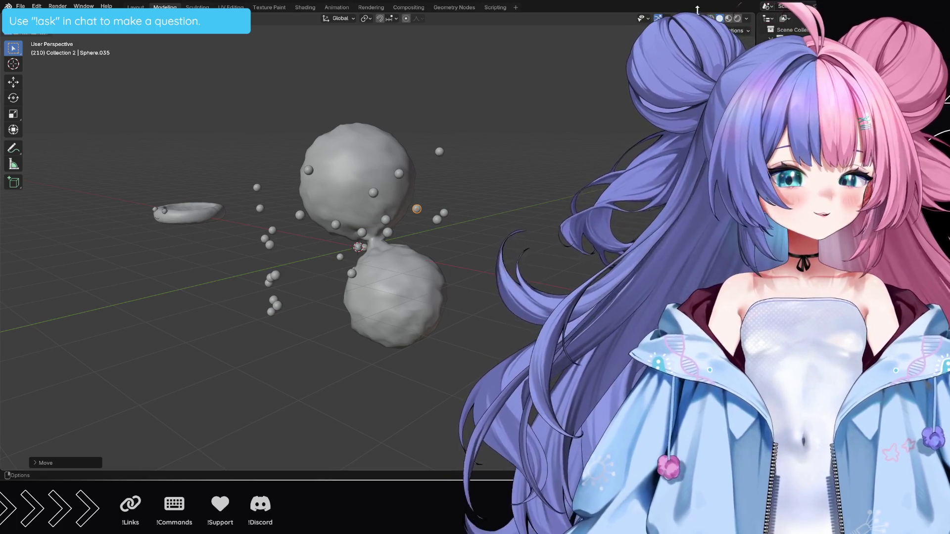
key(alt+h)
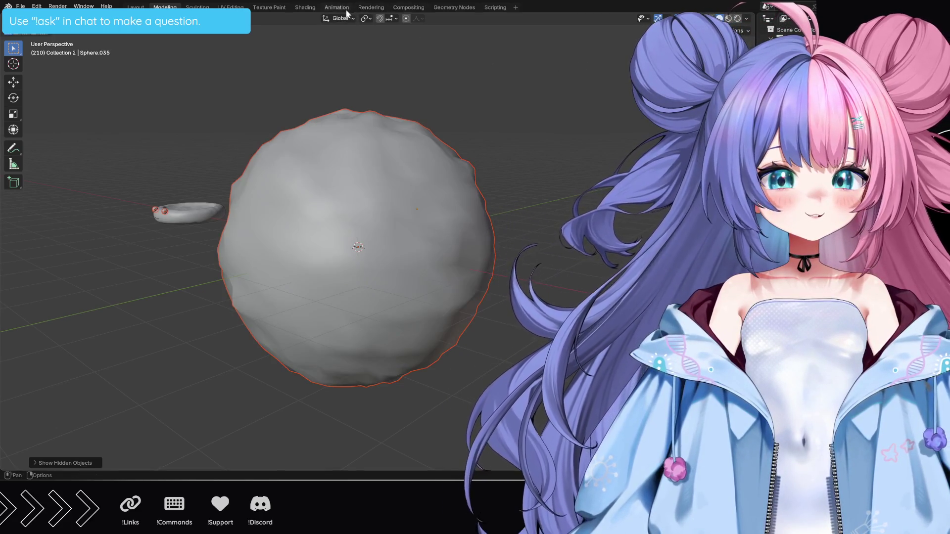
Preview the glass sphere with bubbles in the Shading workspace, then return to Layout.
click(304, 7)
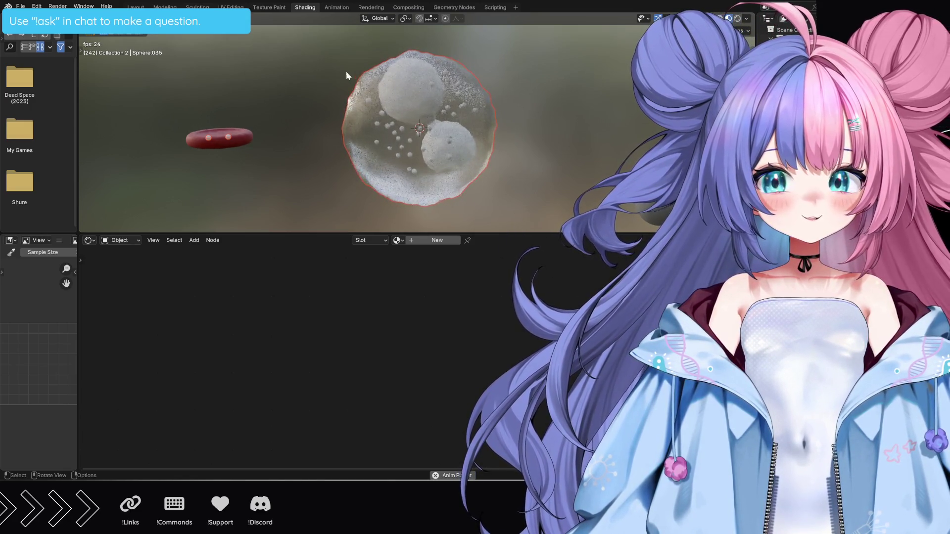
click(135, 6)
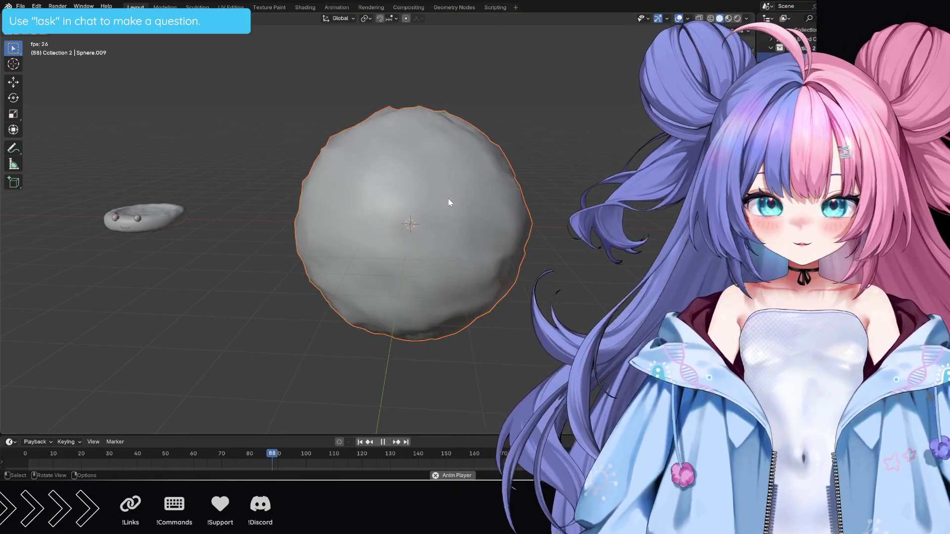
Hide the outer sphere and move three bubble spheres nearer the two inner blobs.
key(h)
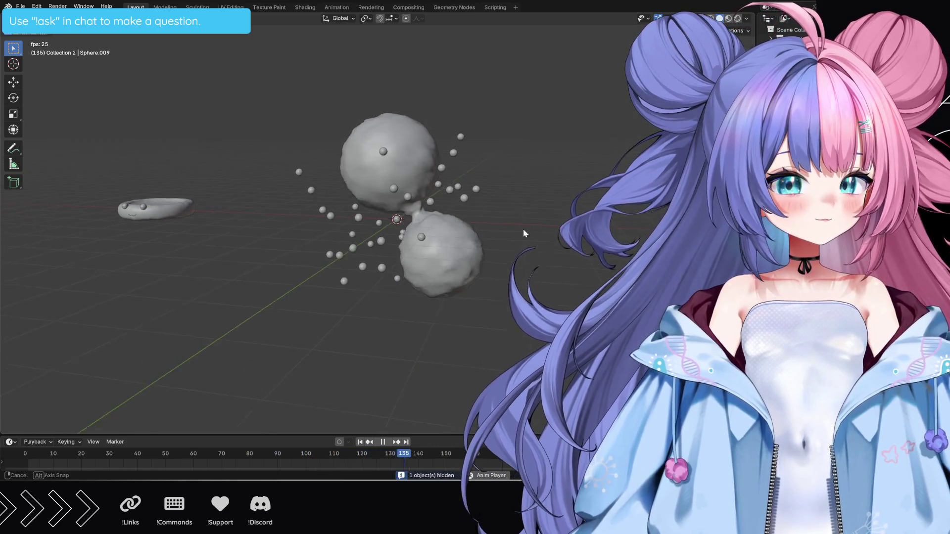
middle_drag(523, 230, 310, 174)
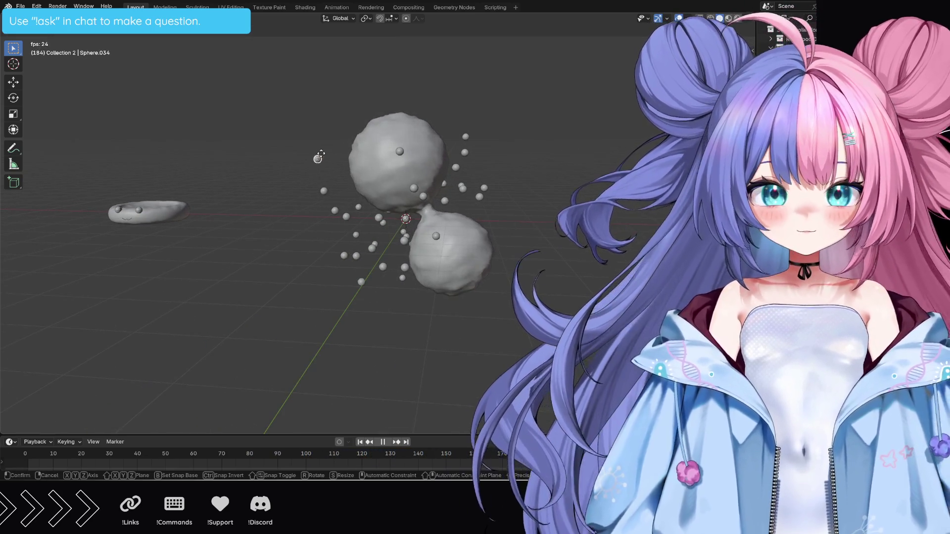
click(340, 138)
key(g)
click(339, 170)
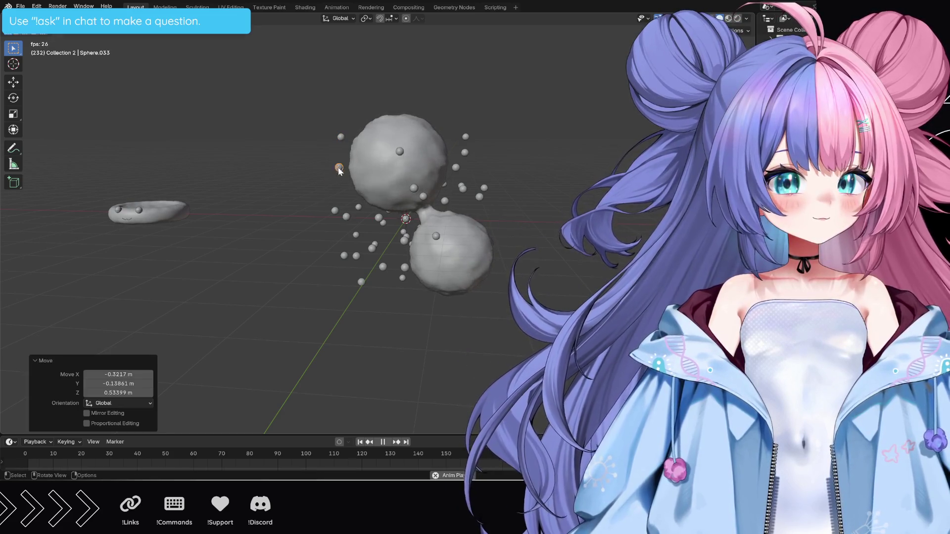
click(346, 218)
key(g)
click(378, 237)
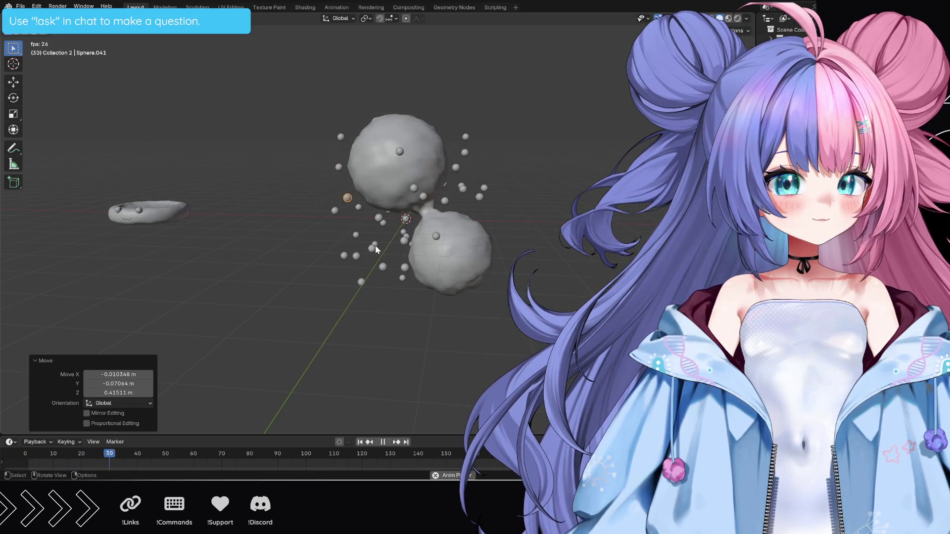
click(375, 245)
key(g)
click(594, 261)
middle_drag(595, 260, 544, 271)
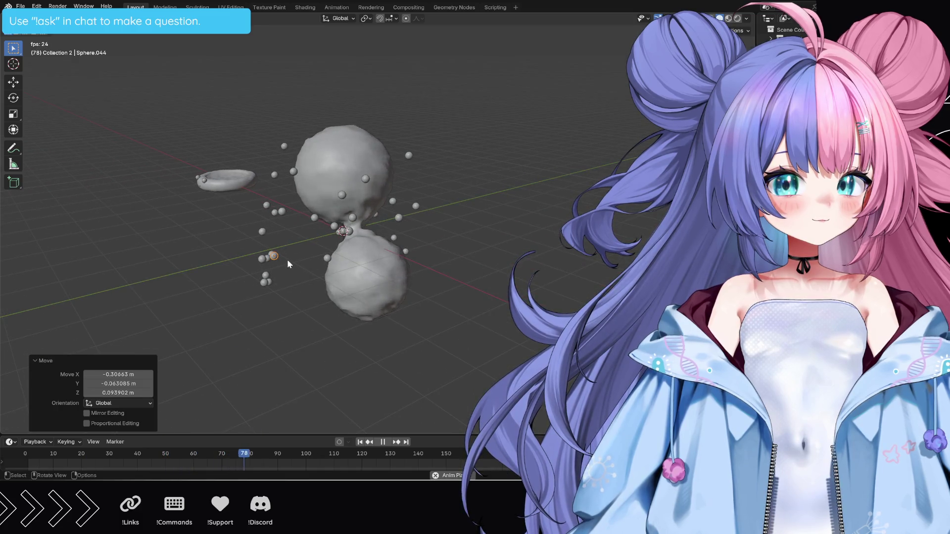
Gather a cluster of bubbles beside and around the lower blob one by one.
click(266, 281)
key(g)
click(313, 294)
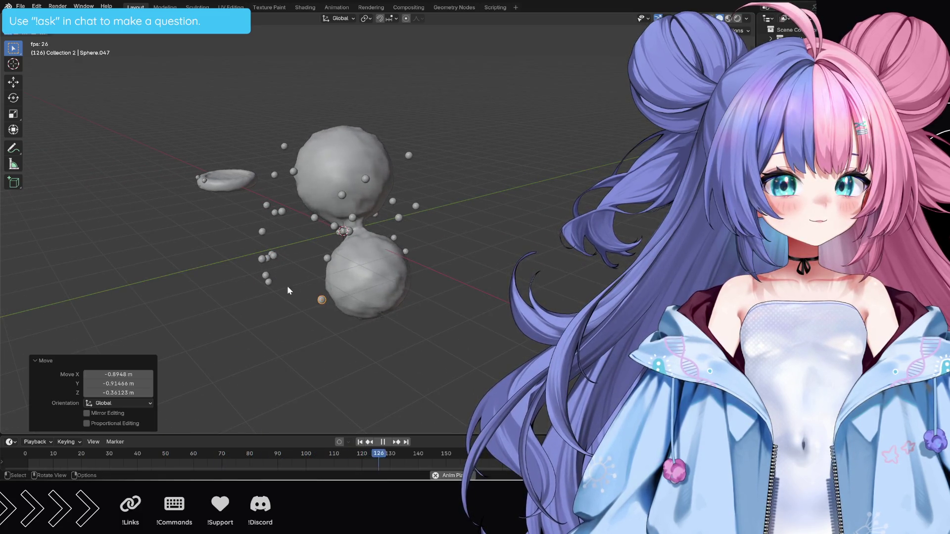
click(266, 278)
key(g)
click(314, 266)
click(266, 258)
key(g)
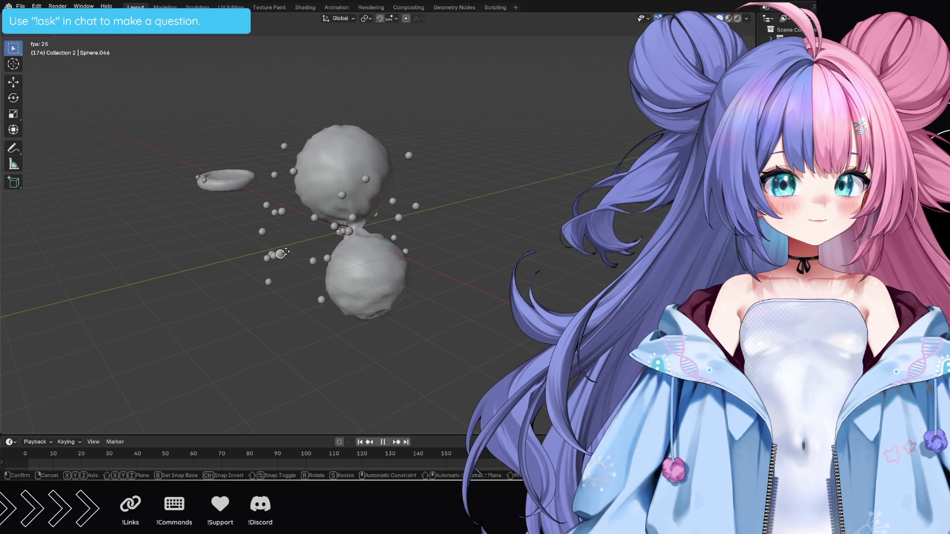
click(315, 242)
click(272, 256)
key(g)
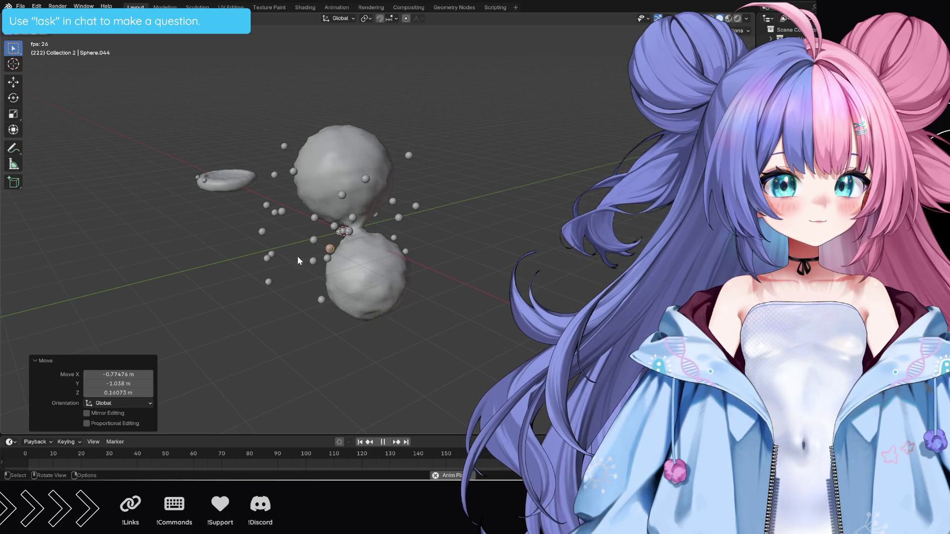
click(261, 232)
key(g)
click(301, 234)
Move several more bubbles closer, placing some by the lower blob and some near the upper blob.
click(272, 255)
key(g)
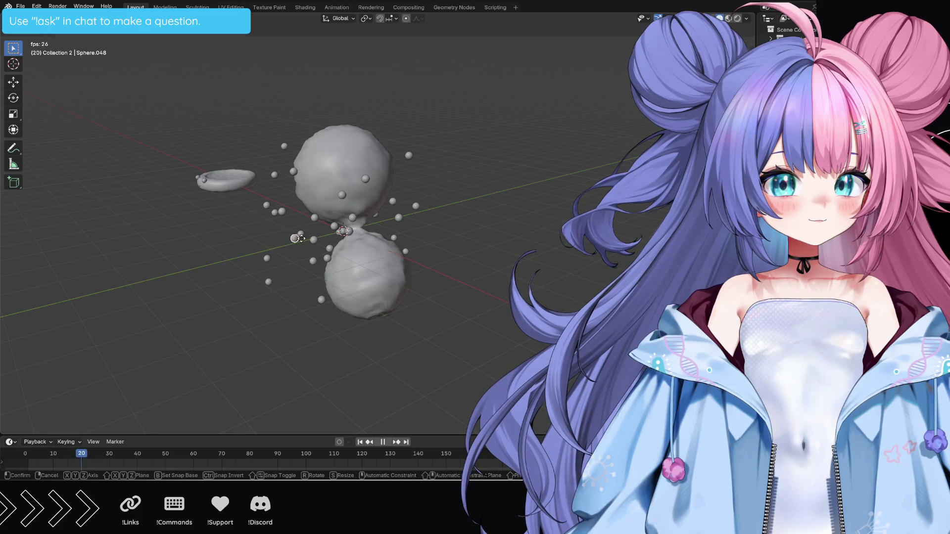
click(269, 282)
key(g)
click(308, 282)
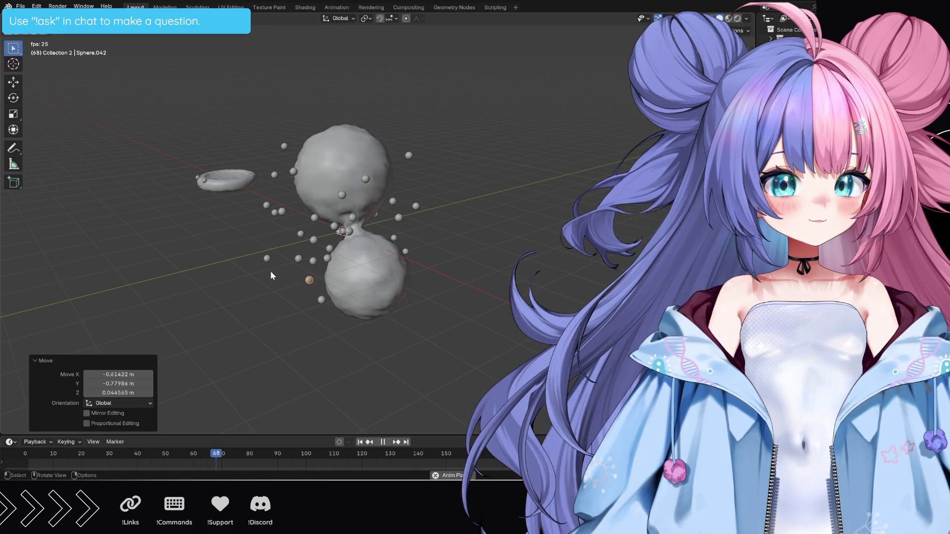
click(266, 260)
key(g)
click(290, 269)
click(276, 226)
key(g)
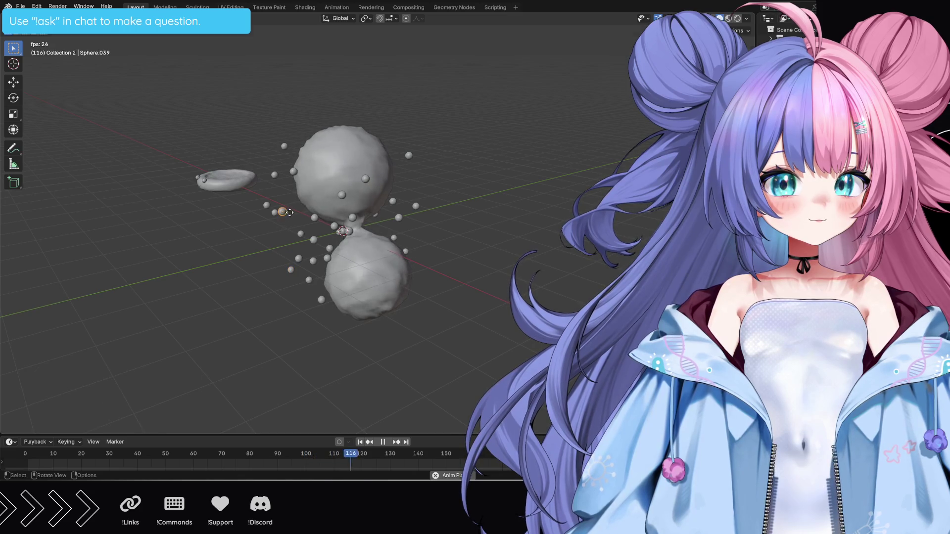
click(266, 205)
key(g)
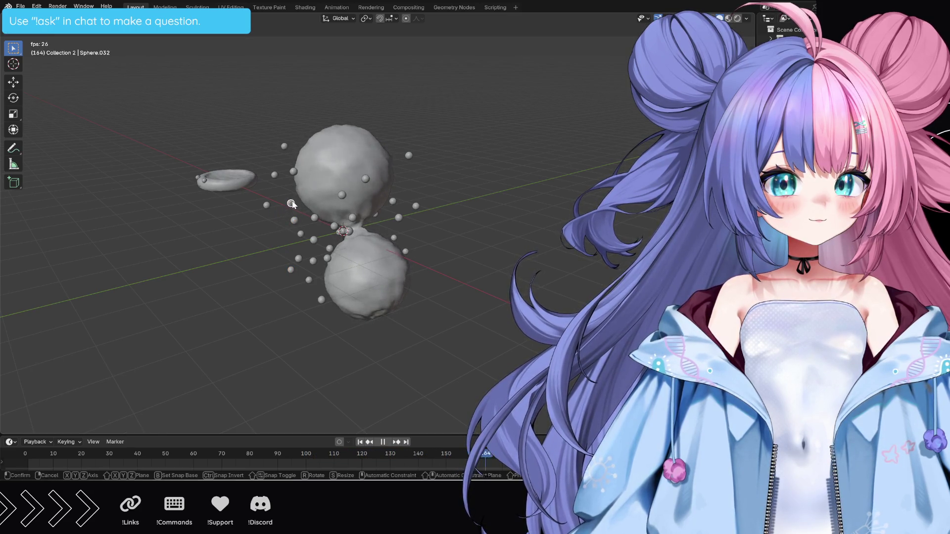
click(290, 204)
Grab one more bubble and orbit the view to check the bubble placement around the blobs.
click(391, 239)
key(g)
mouse_move(426, 250)
middle_down()
mouse_move(376, 278)
mouse_move(343, 254)
mouse_move(491, 273)
middle_up()
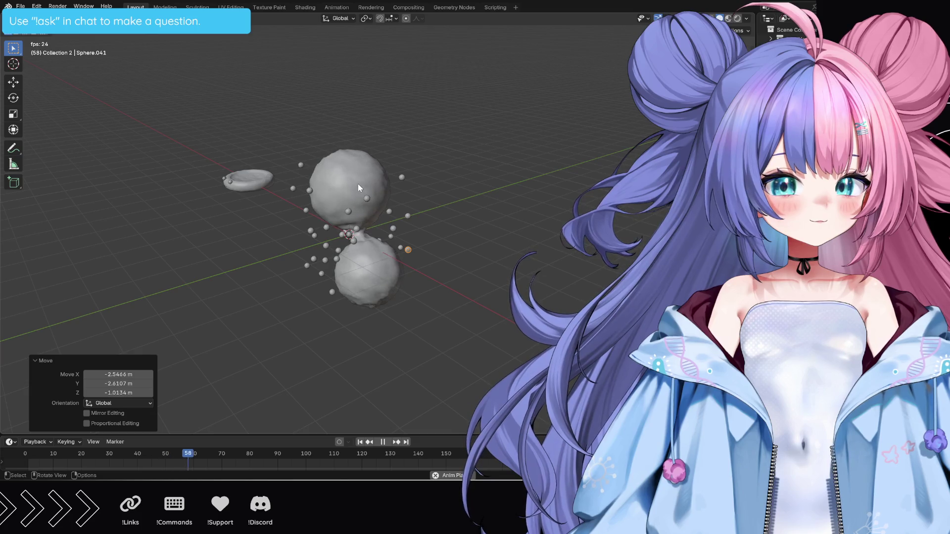
middle_drag(460, 229, 433, 228)
Duplicate a bubble three times onto the upper blob, then view the blobs from the side.
click(341, 200)
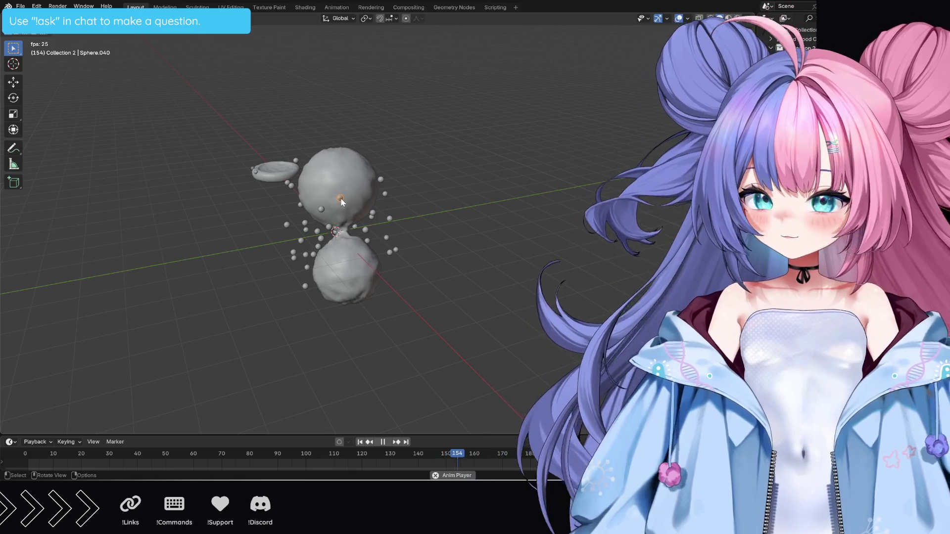
key(shift+d)
click(309, 177)
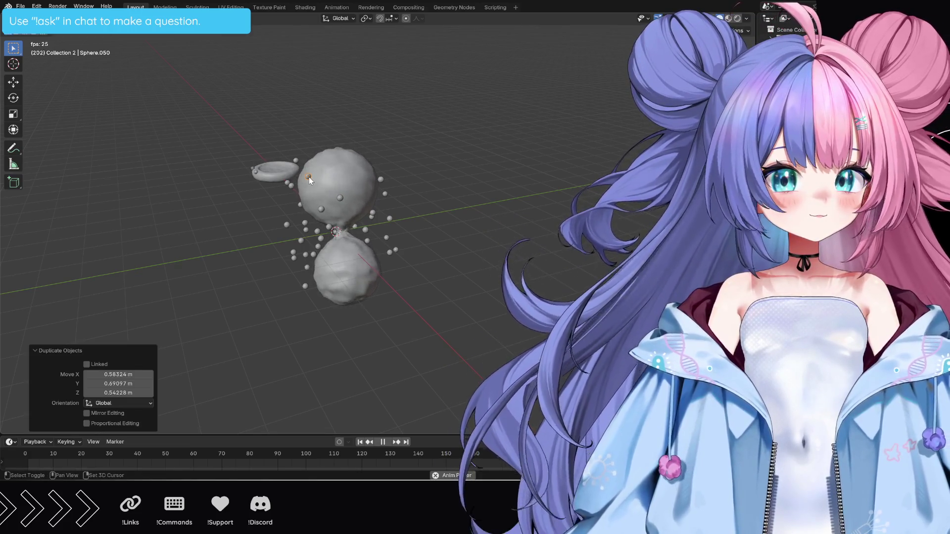
key(shift+d)
click(348, 178)
key(shift+d)
key(shift+d)
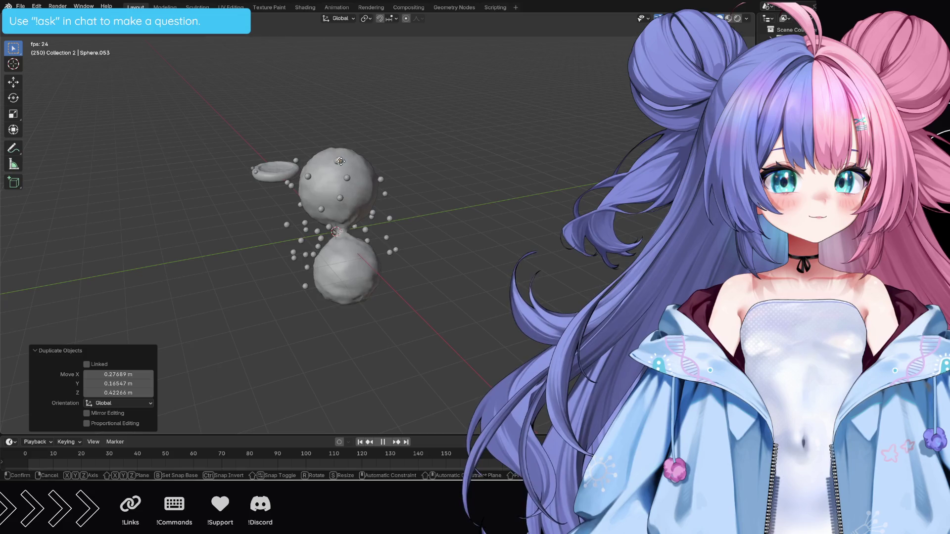
middle_drag(339, 161, 529, 263)
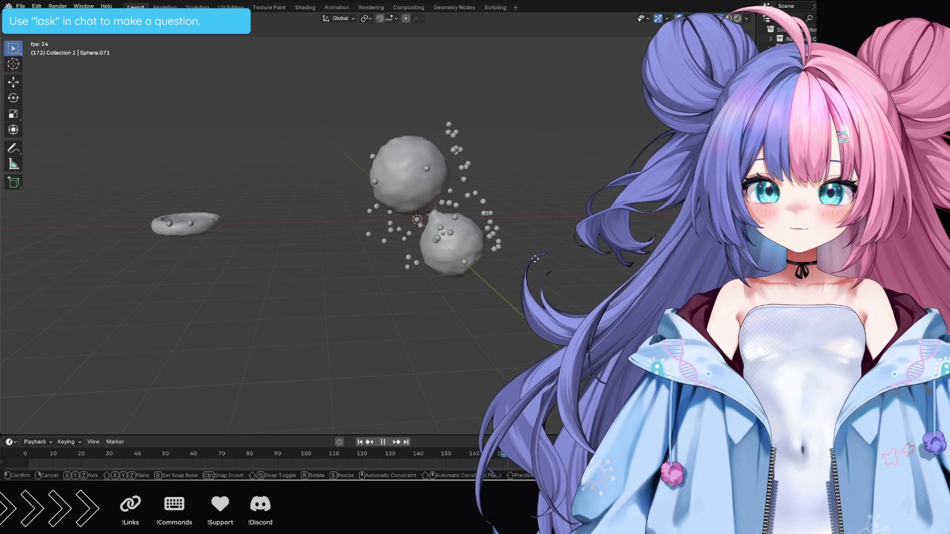
Scatter about seven more bubble copies across and around the blobs with Shift+D.
click(540, 261)
key(shift+d)
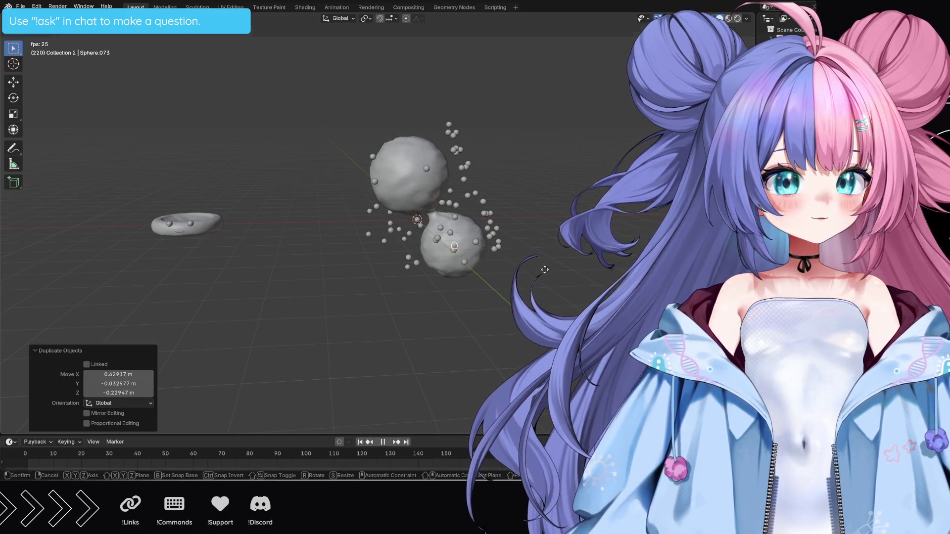
click(545, 269)
key(shift+d)
click(556, 249)
key(shift+d)
click(500, 220)
key(shift+d)
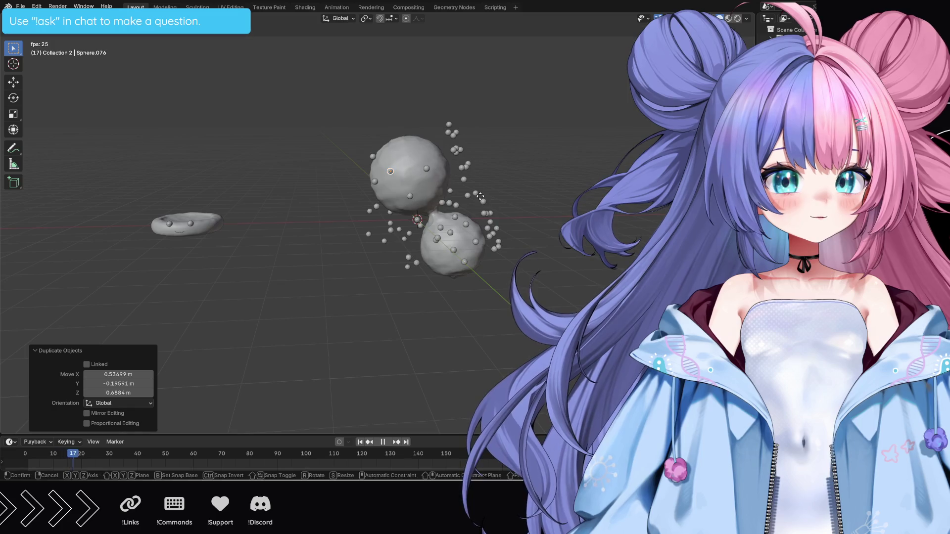
click(481, 196)
key(shift+d)
key(shift+d)
click(491, 179)
key(shift+d)
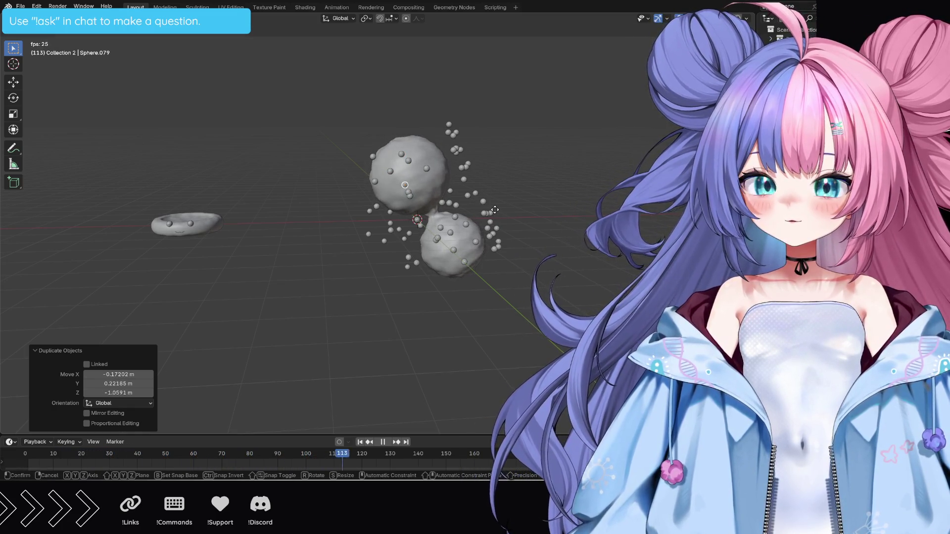
click(493, 210)
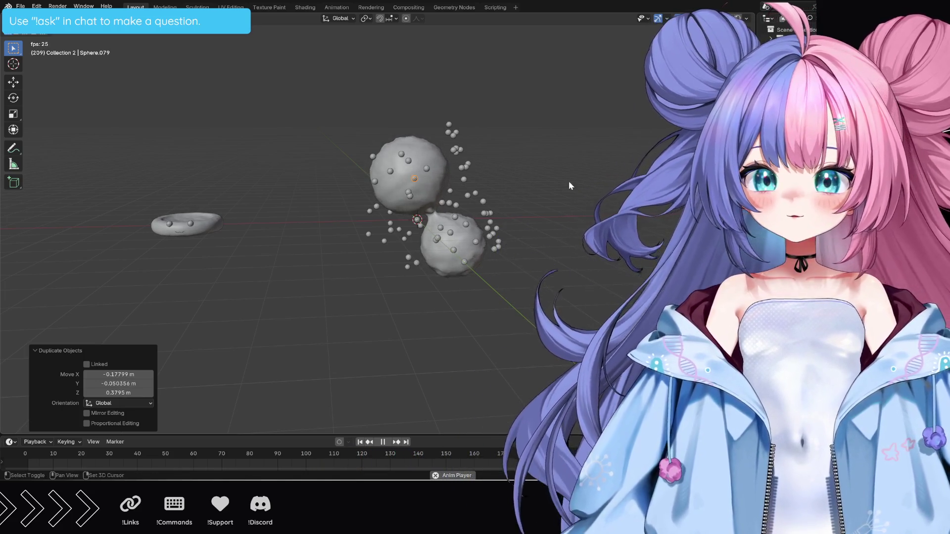
Add another dense batch of bubble copies around and beside the upper blob.
key(shift+d)
click(582, 158)
key(shift+d)
click(559, 136)
key(shift+d)
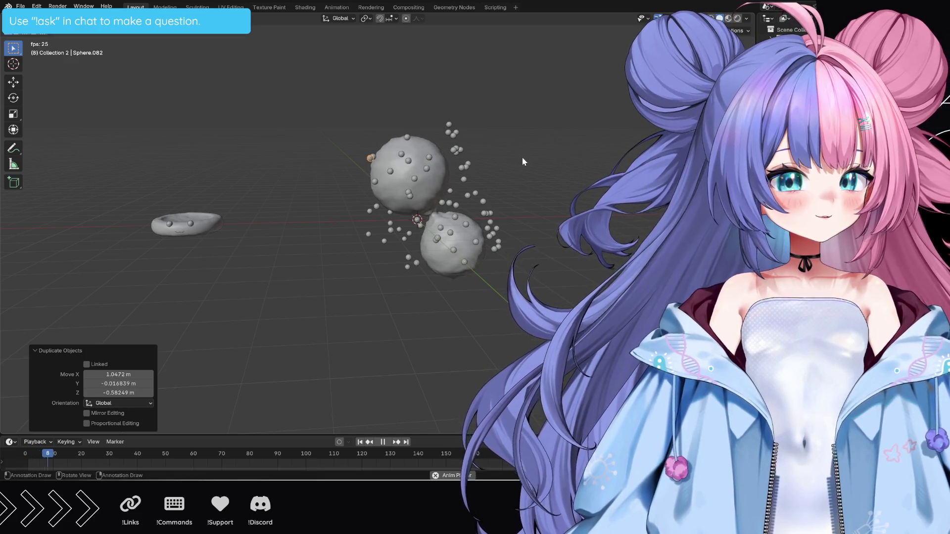
click(528, 143)
key(shift+d)
key(shift+d)
click(506, 183)
key(shift+d)
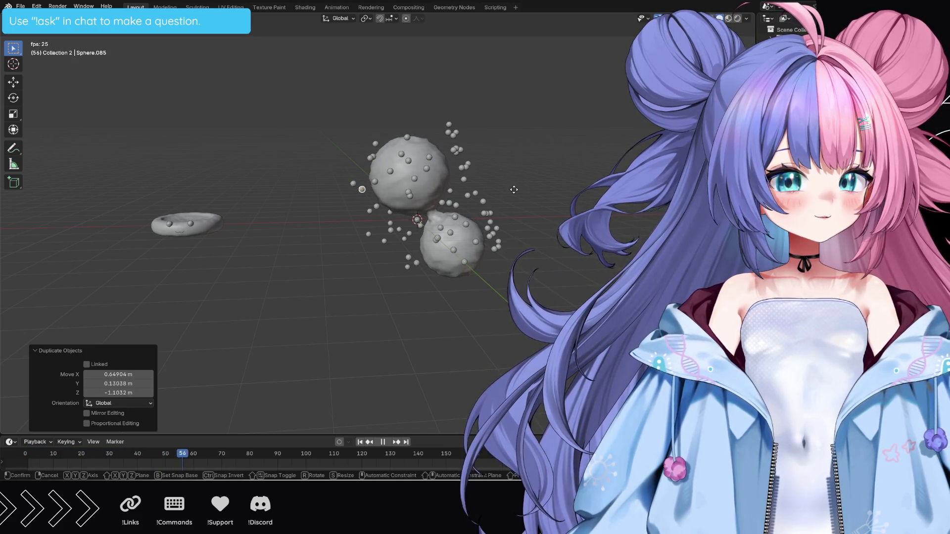
click(515, 193)
key(shift+d)
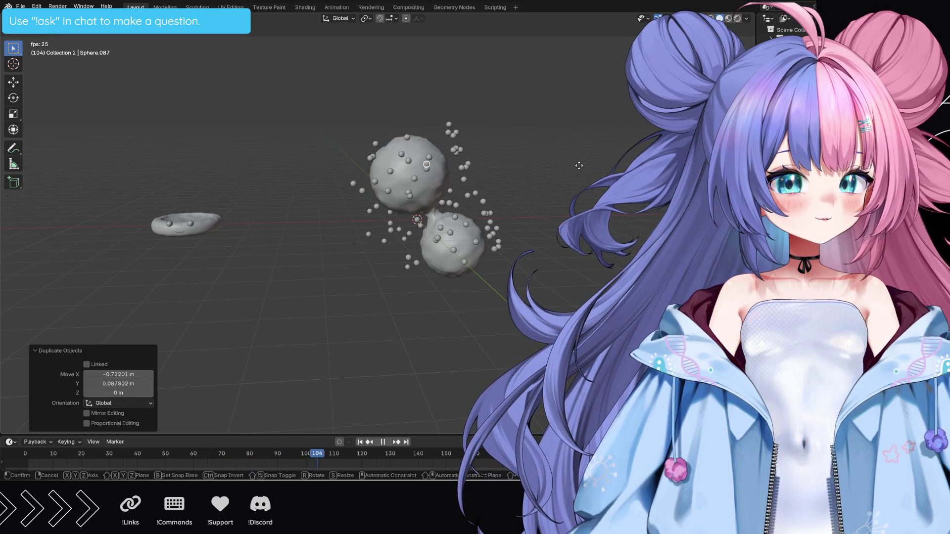
click(576, 169)
Move two bubbles from above down nearer the upper blob.
click(456, 139)
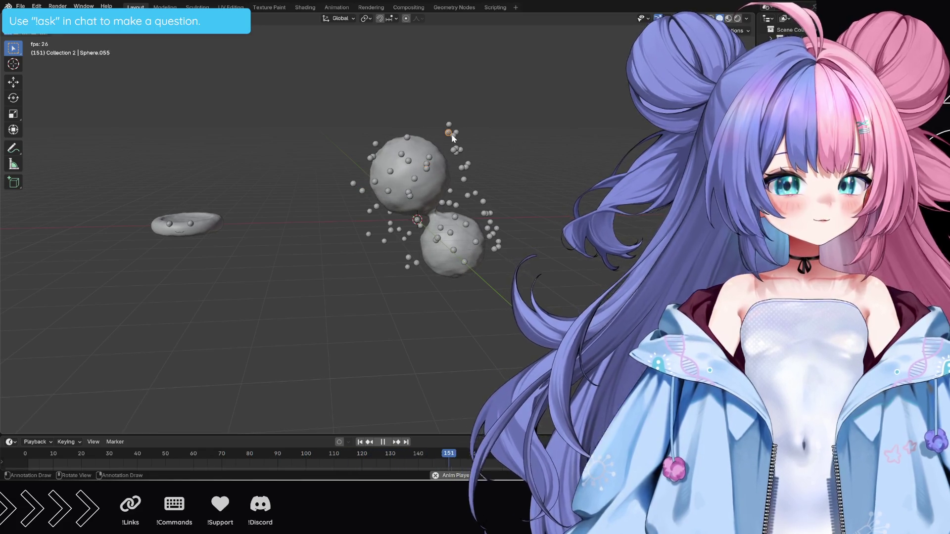
key(g)
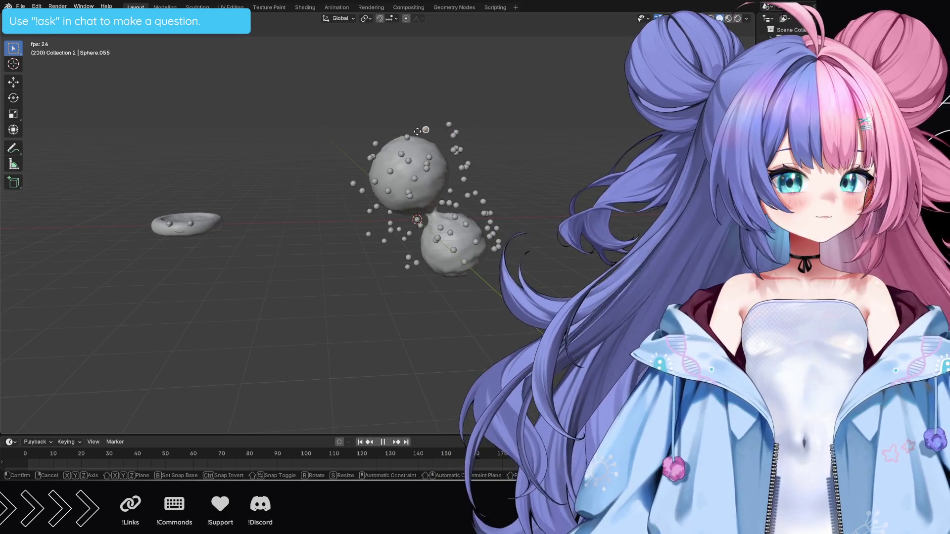
click(410, 135)
key(g)
click(425, 140)
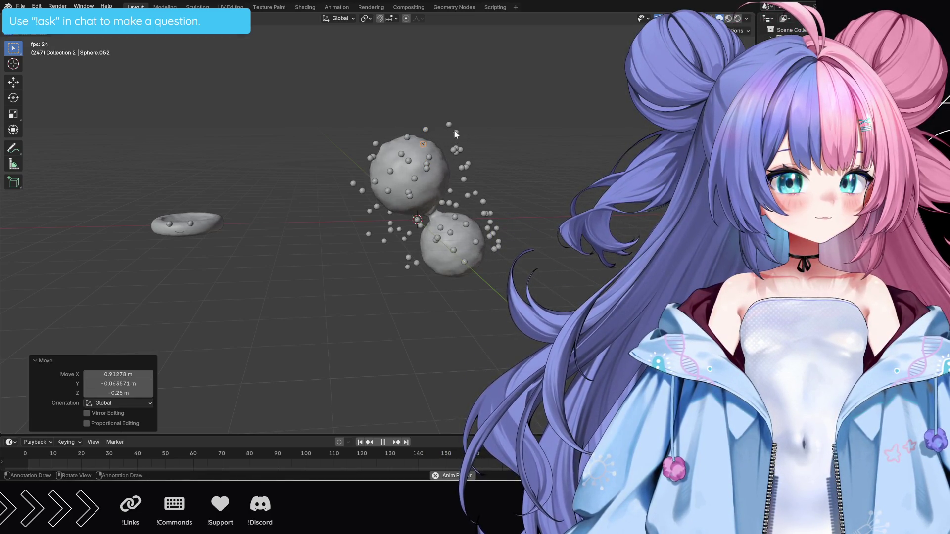
Reposition several small bubble spheres one by one around the upper blob with G-moves.
click(455, 149)
key(g)
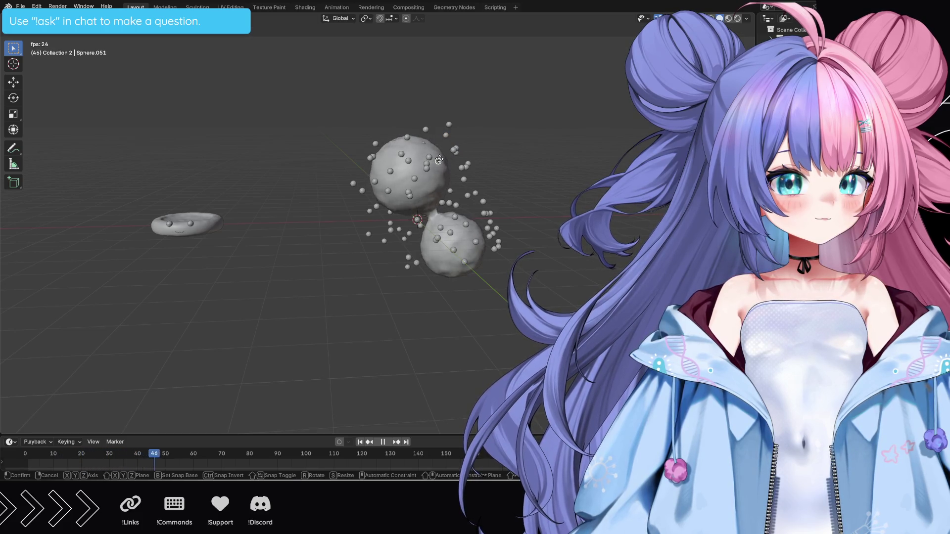
click(451, 162)
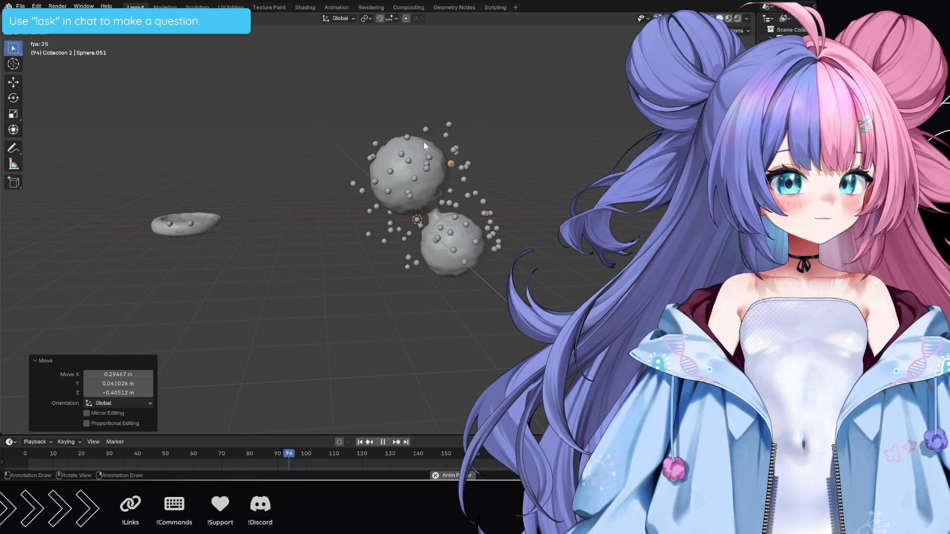
click(422, 143)
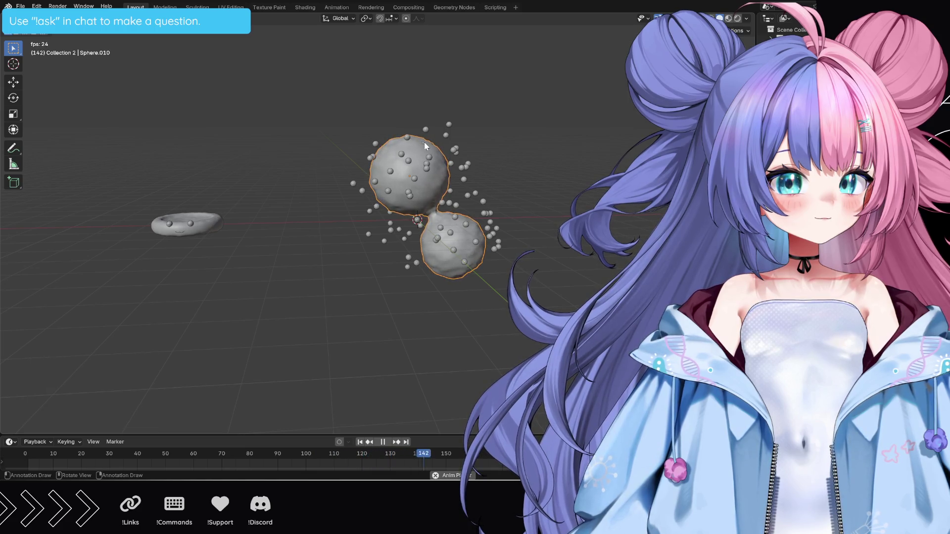
click(425, 142)
key(g)
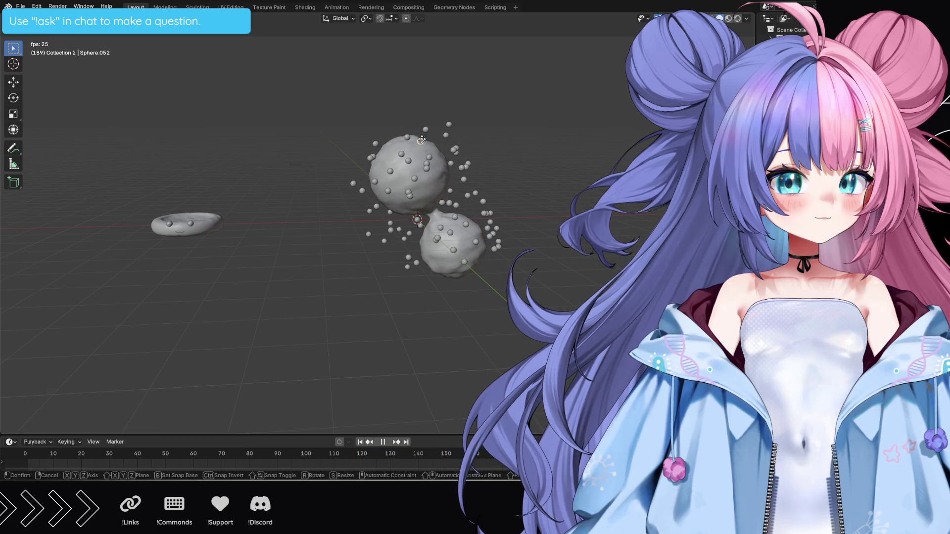
click(420, 135)
key(g)
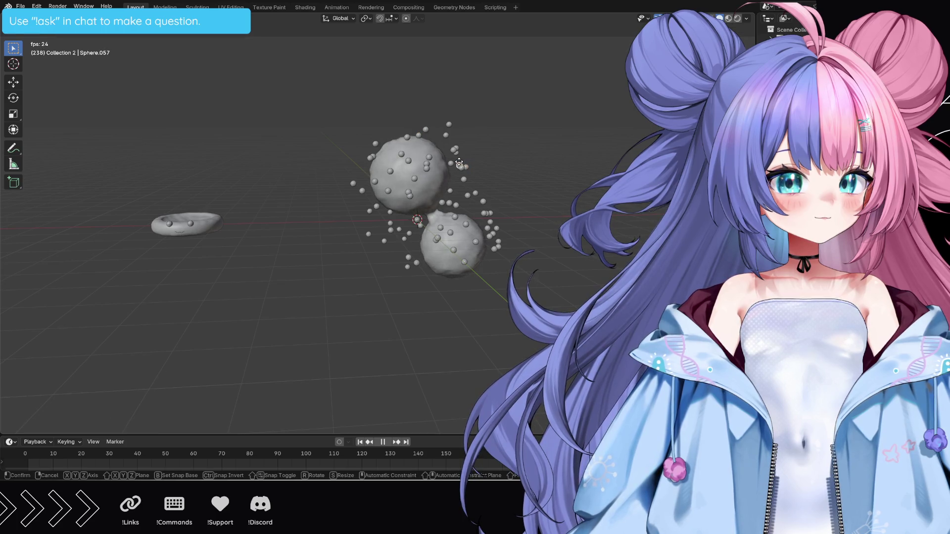
click(469, 183)
key(g)
click(491, 190)
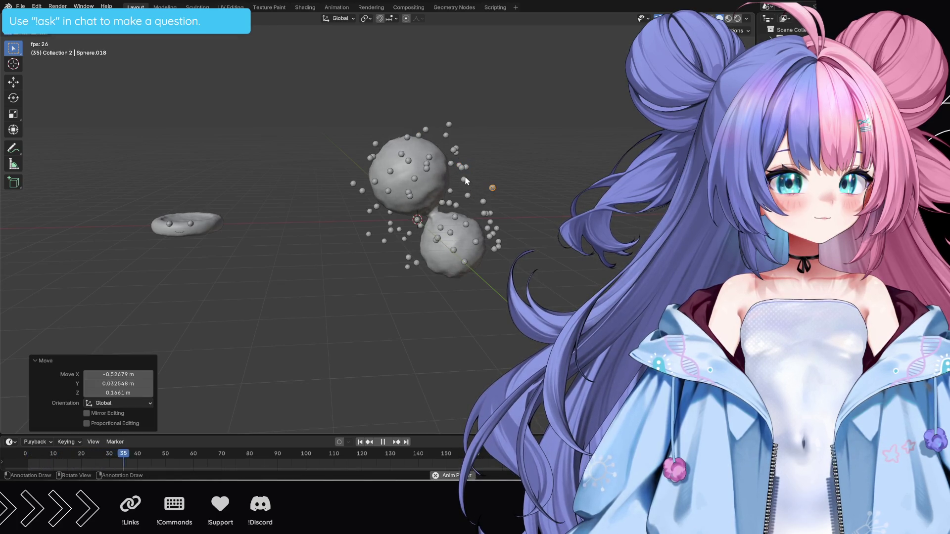
click(466, 180)
key(g)
click(483, 172)
key(g)
click(465, 165)
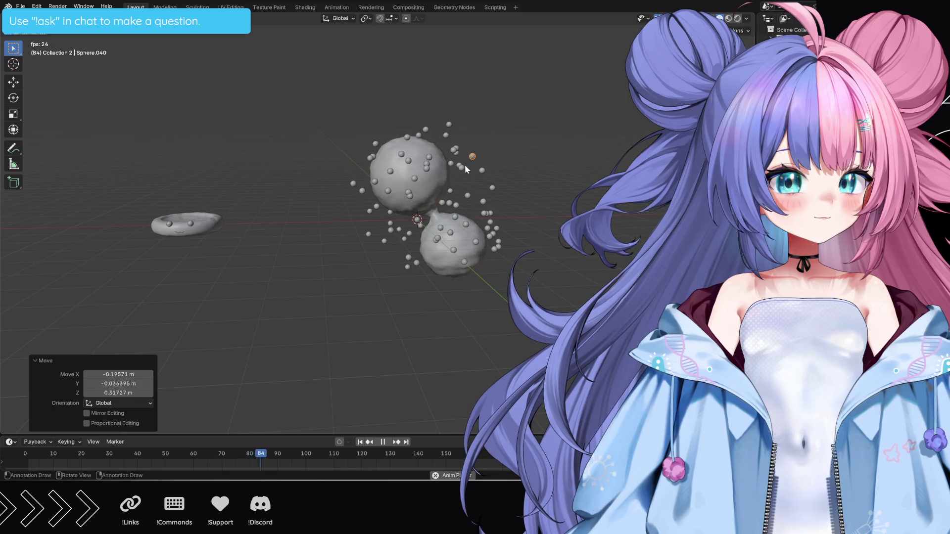
Spread more bubble spheres out to the right and down beside the lower blob.
key(g)
click(486, 208)
key(g)
click(492, 200)
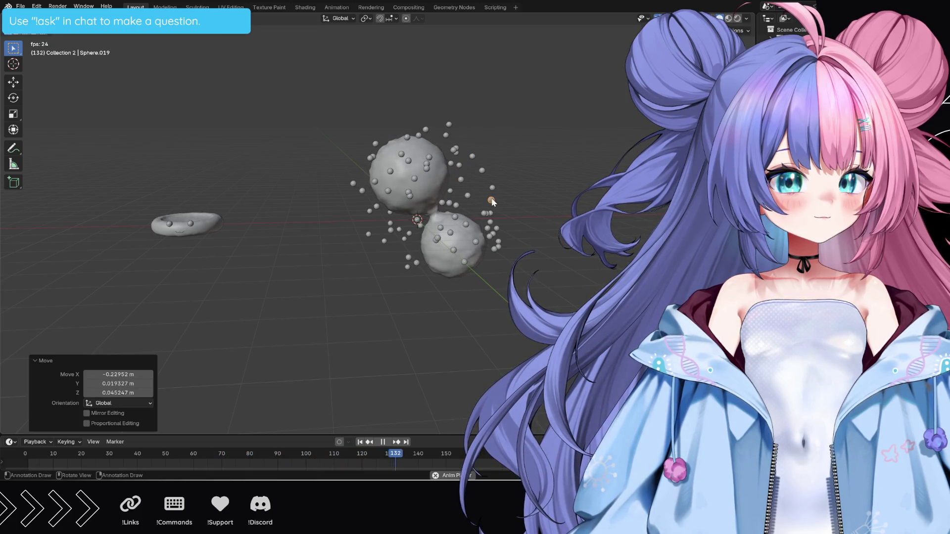
click(491, 223)
key(g)
click(481, 211)
key(g)
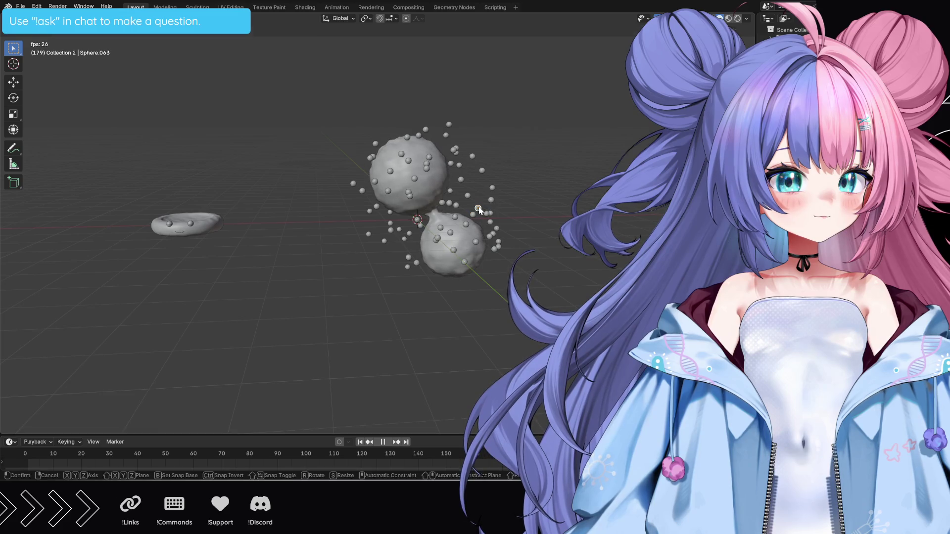
click(486, 220)
key(g)
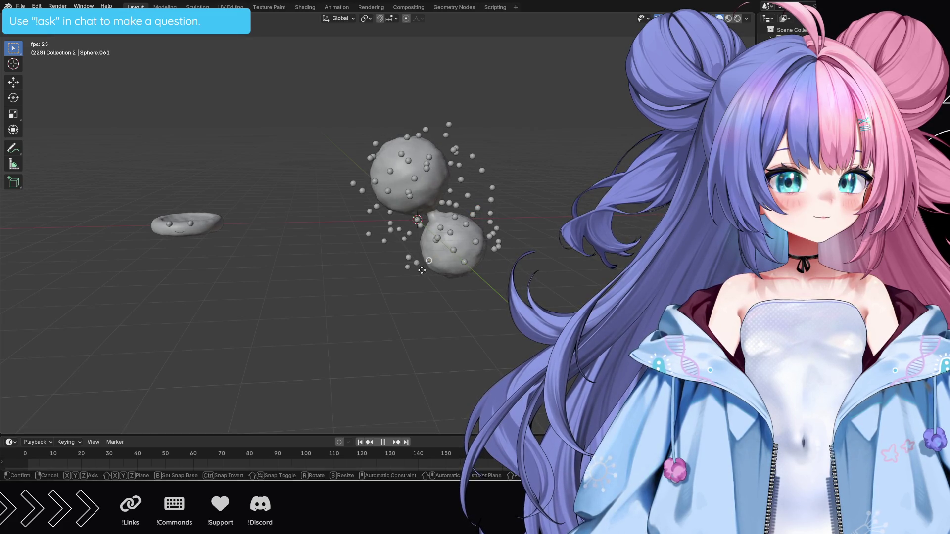
click(417, 278)
click(492, 252)
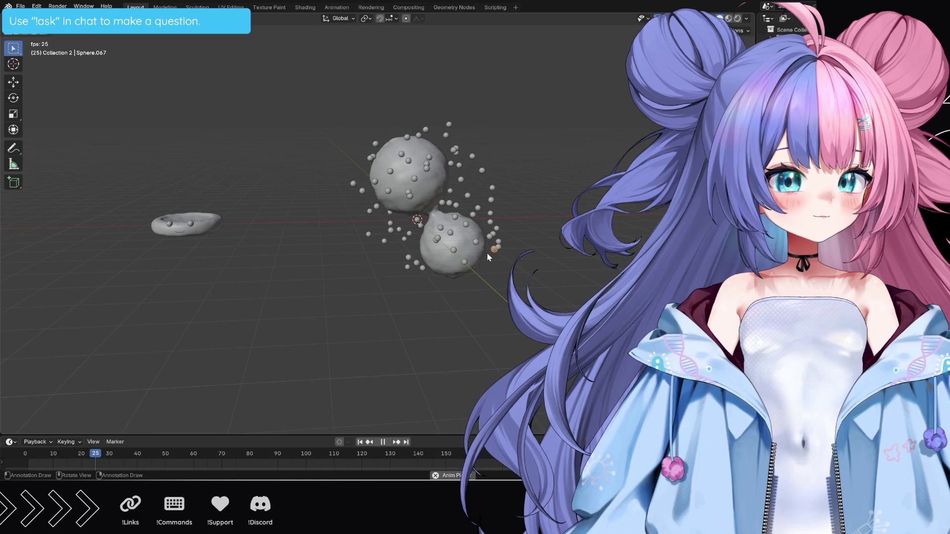
key(g)
click(499, 245)
key(g)
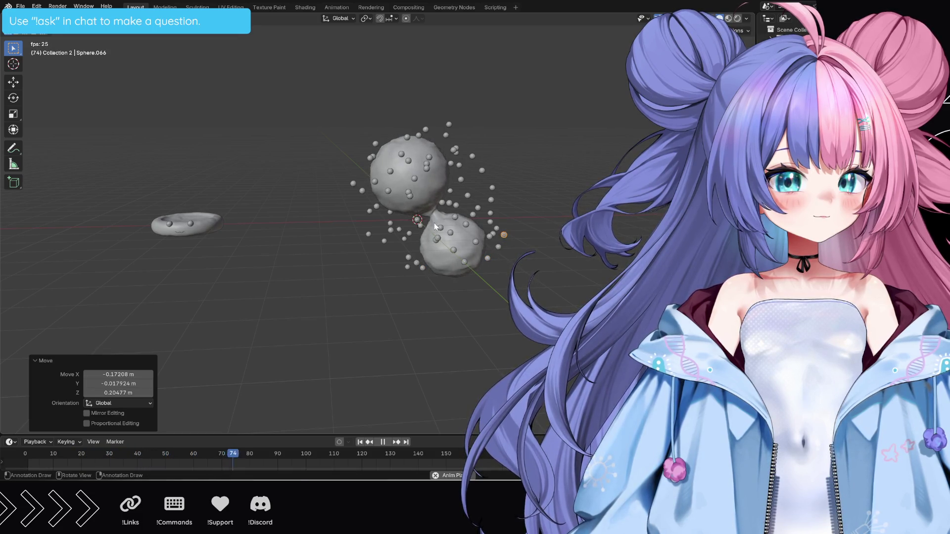
Hide the two large blobs with H and box-select all the small bubble spheres.
mouse_move(500, 234)
middle_down()
mouse_move(390, 222)
mouse_move(550, 220)
mouse_move(550, 195)
middle_up()
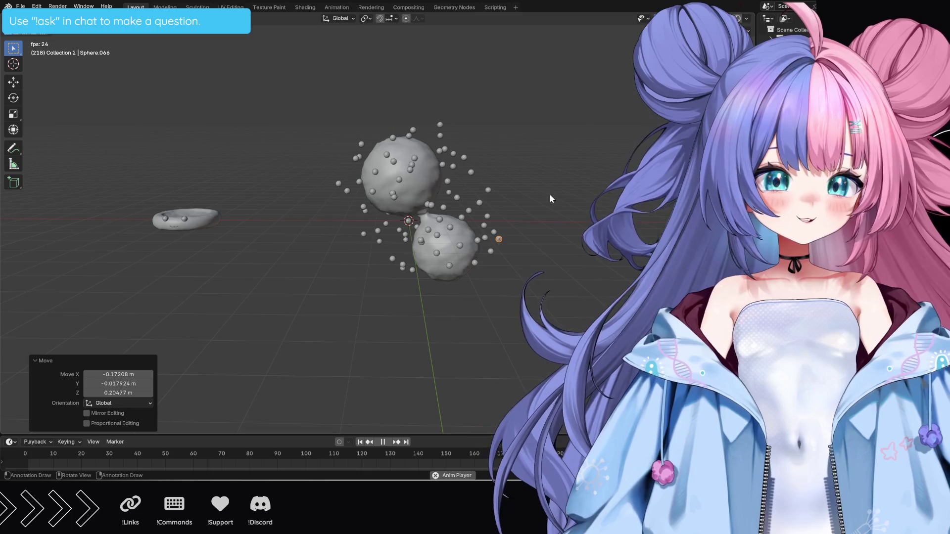
click(432, 186)
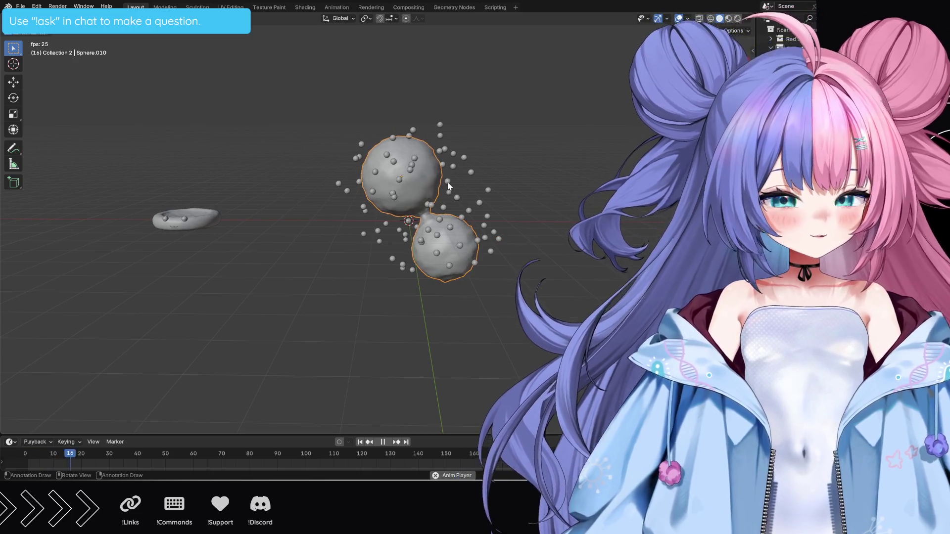
key(h)
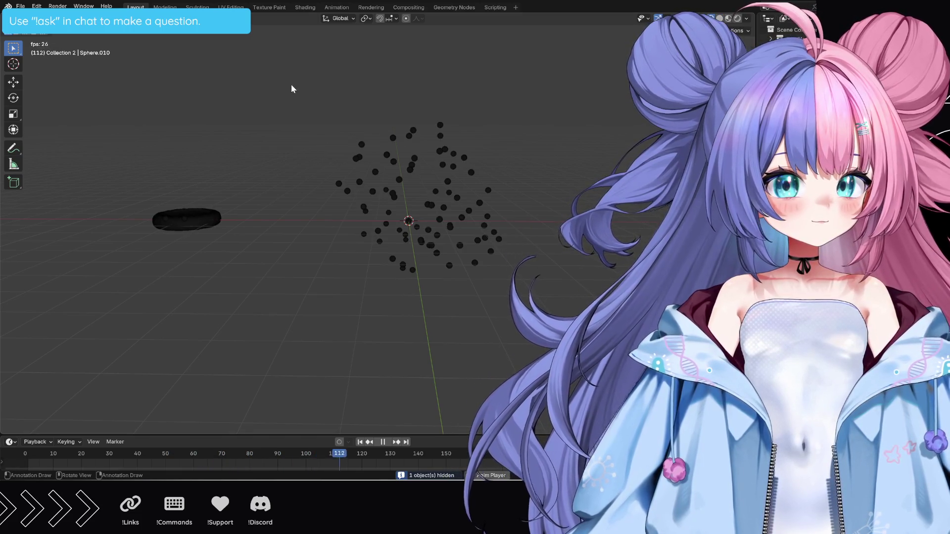
drag(292, 89, 536, 297)
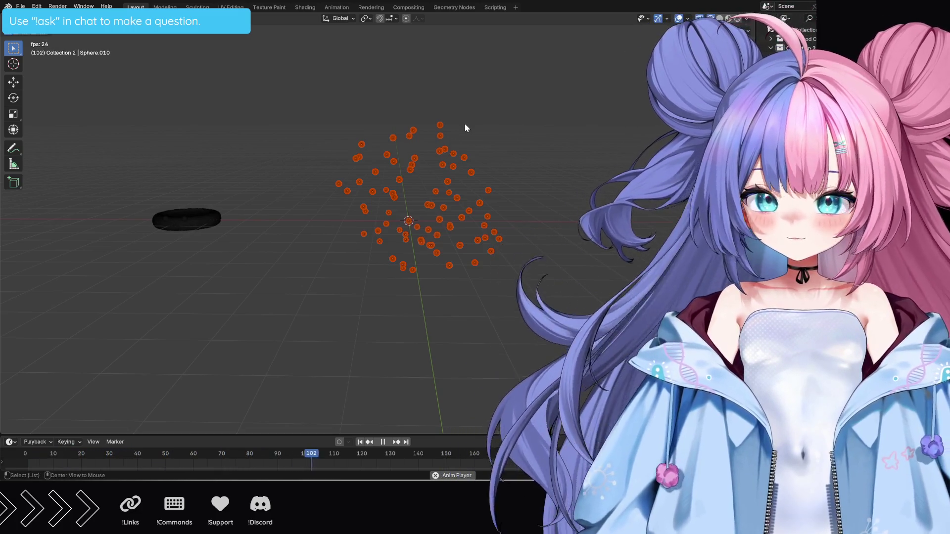
click(535, 177)
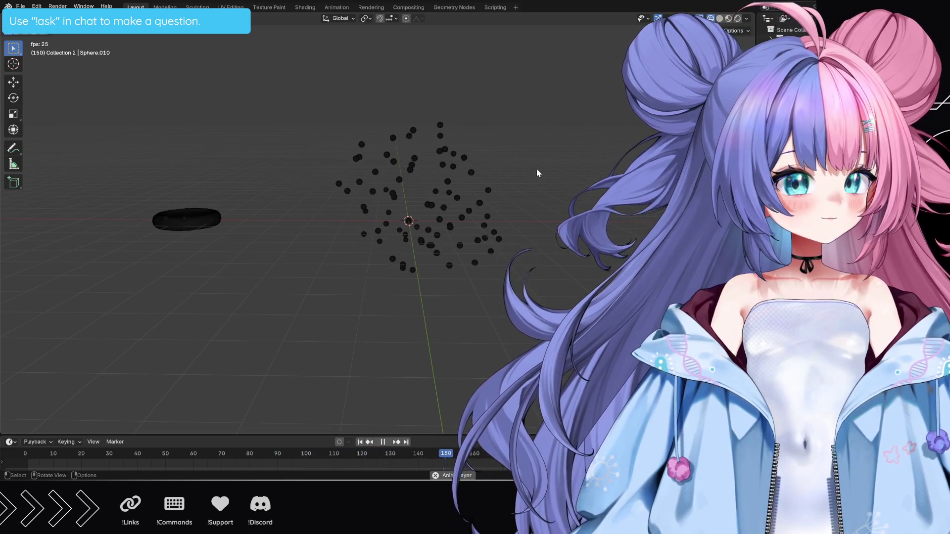
drag(331, 107, 580, 372)
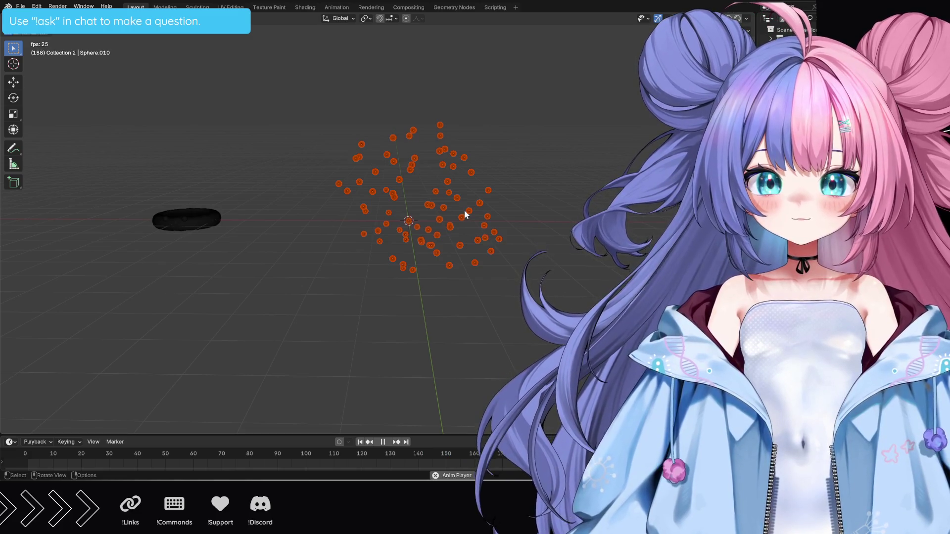
Switch the viewport to solid shading and select the whole bubble cluster with one active sphere.
middle_drag(458, 221, 508, 237)
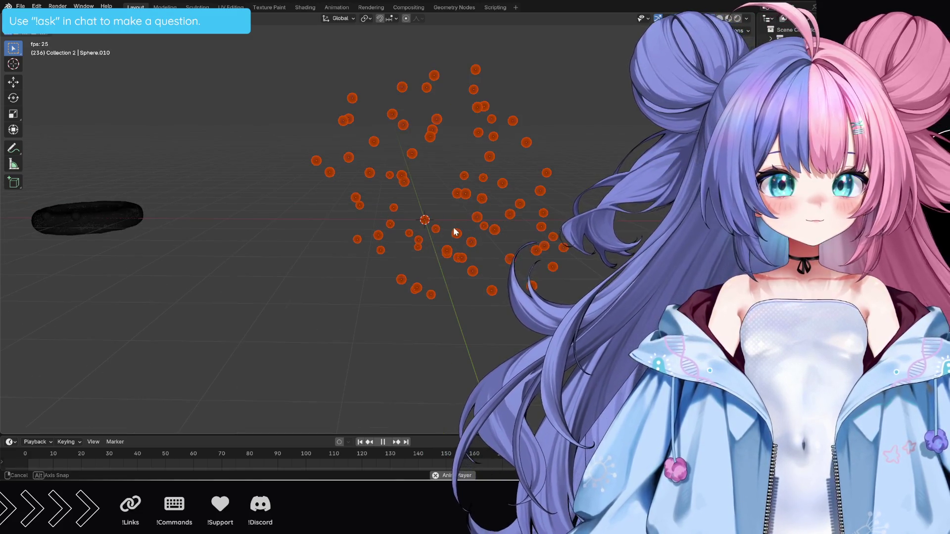
click(518, 238)
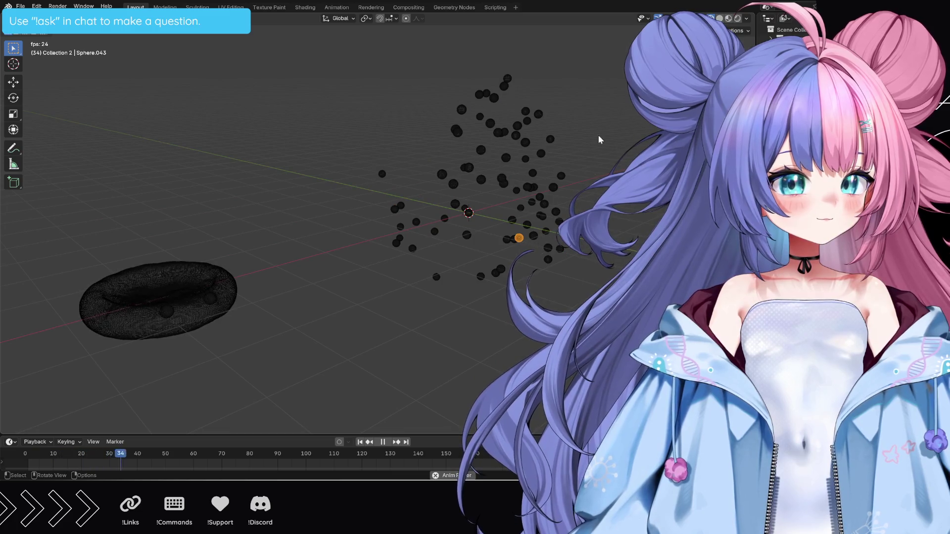
key(shift+z)
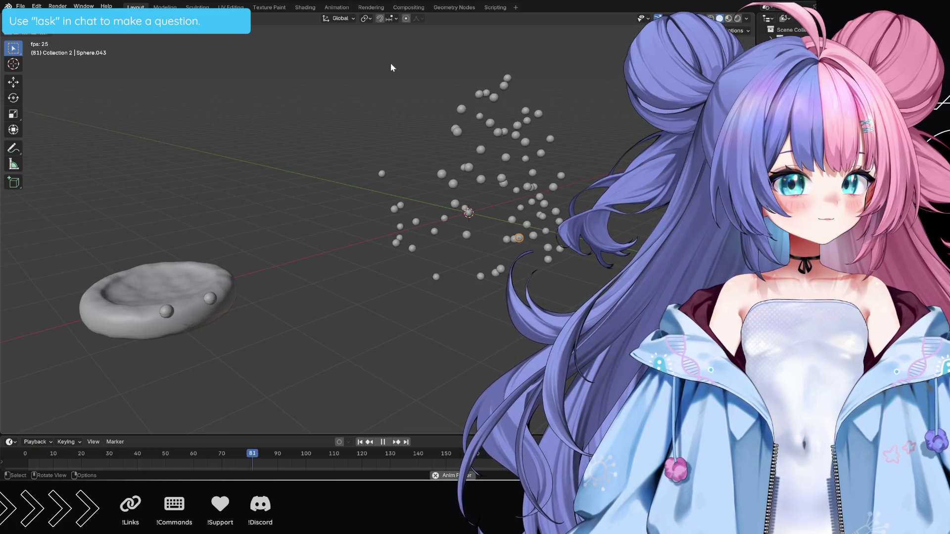
drag(363, 52, 661, 326)
middle_drag(638, 253, 573, 256)
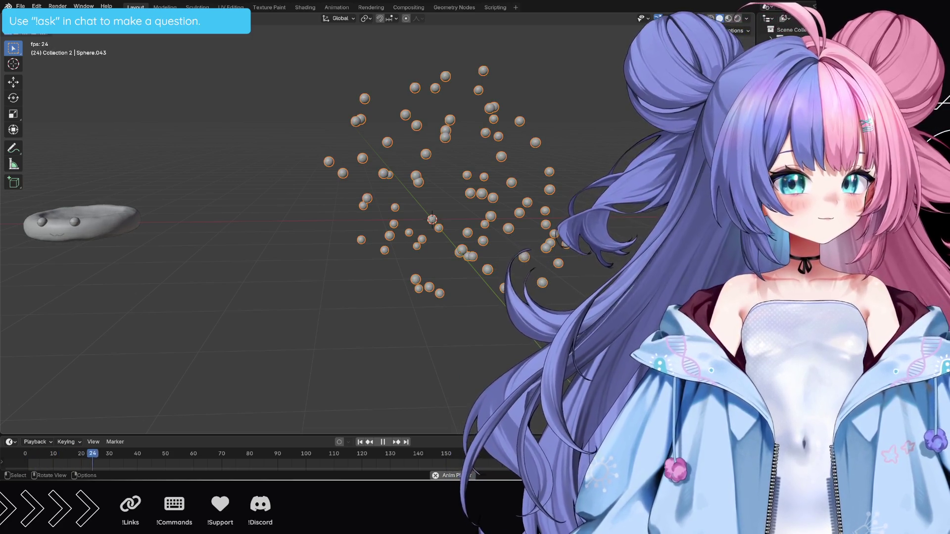
Scale the outer sphere to 0.912 and nudge it to wrap the bubbles, then go to the Shading workspace.
click(617, 166)
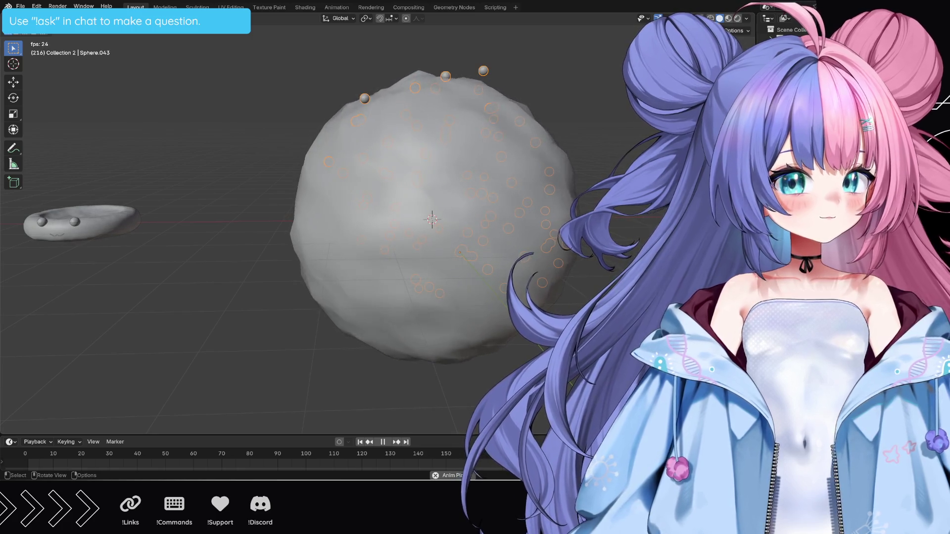
key(s)
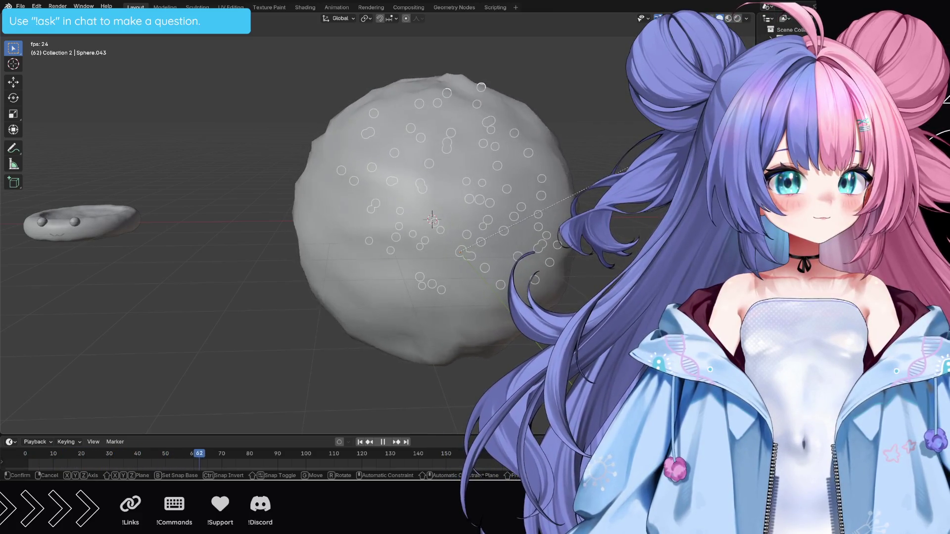
key(Return)
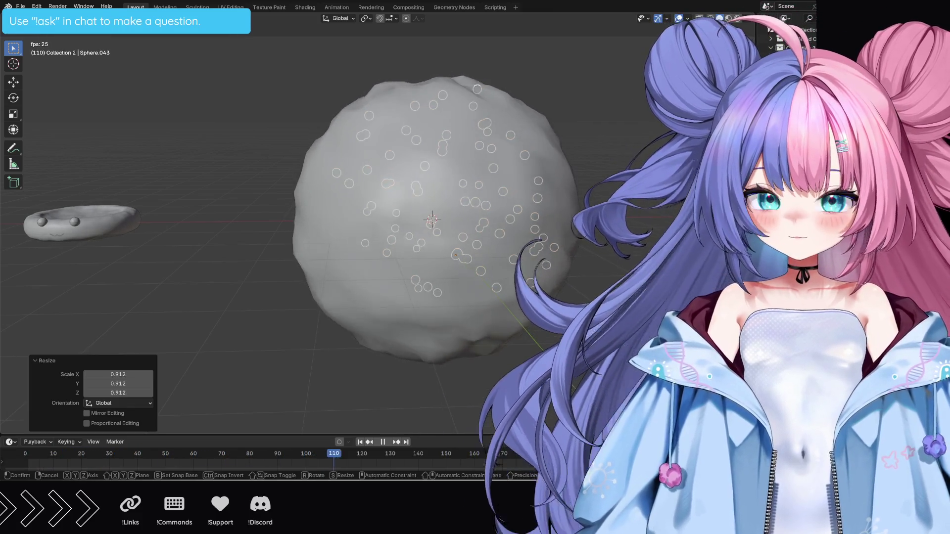
key(g)
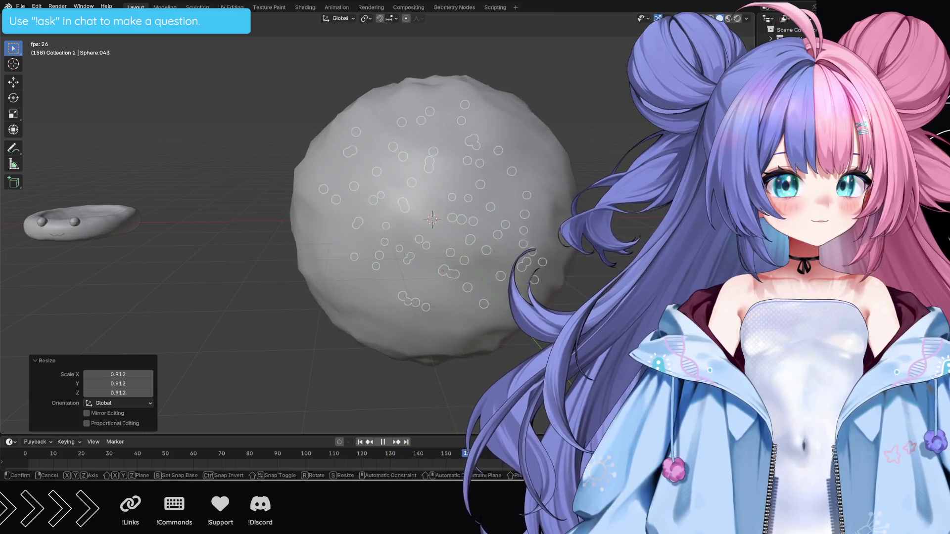
key(Return)
key(alt+a)
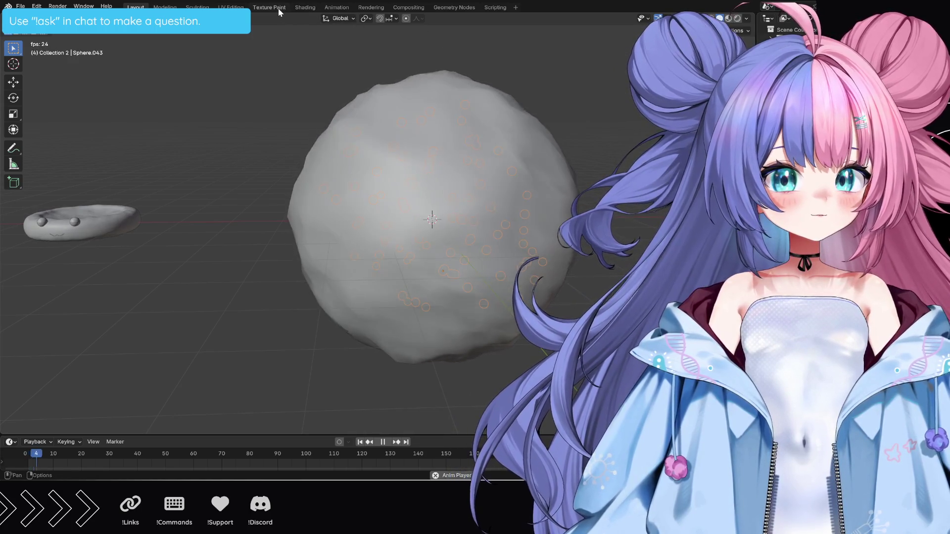
click(308, 9)
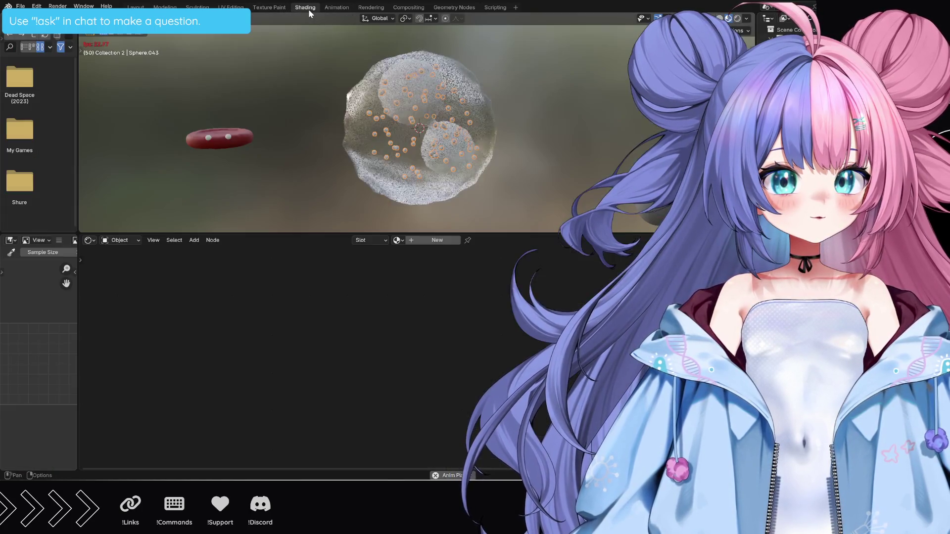
Create a new bubble material with a dark purple Base Color, then select the outer glass sphere.
click(437, 239)
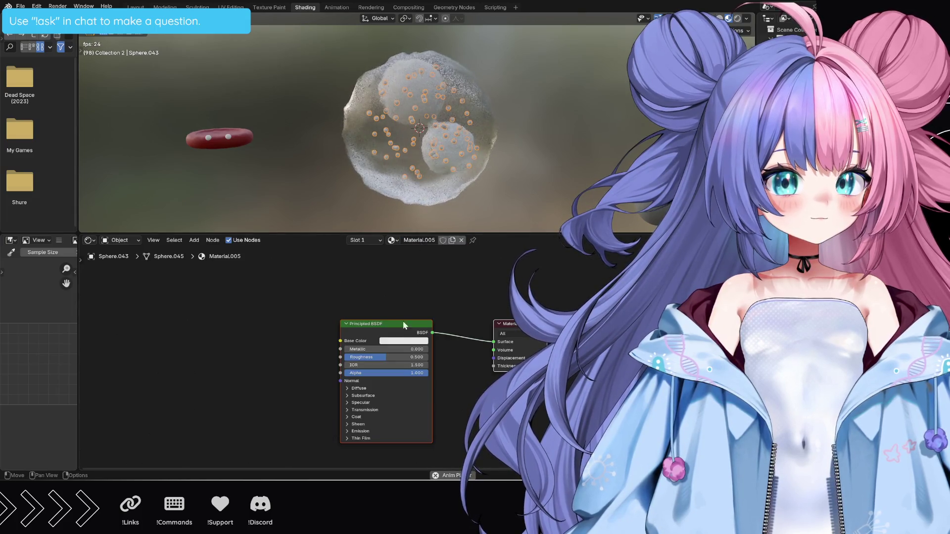
click(404, 341)
drag(405, 277, 432, 250)
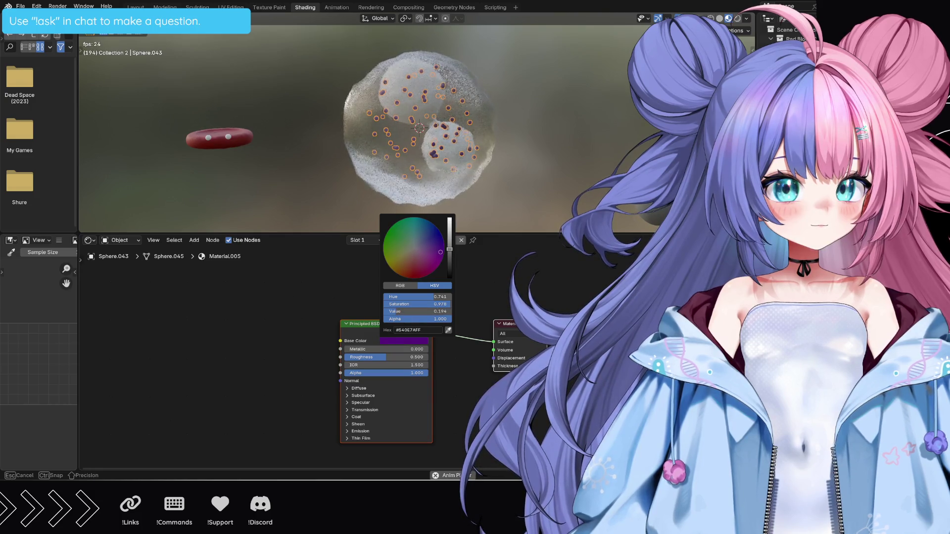
drag(440, 252, 440, 252)
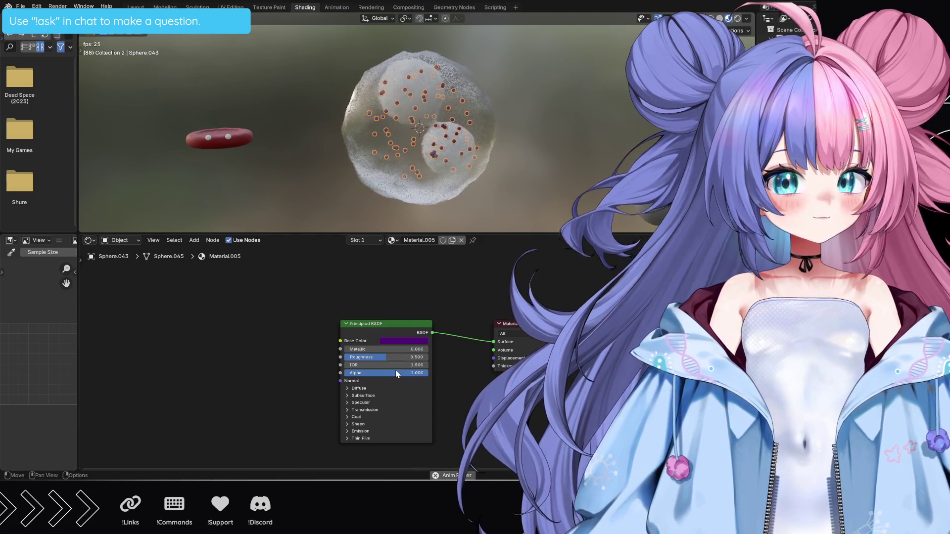
click(448, 190)
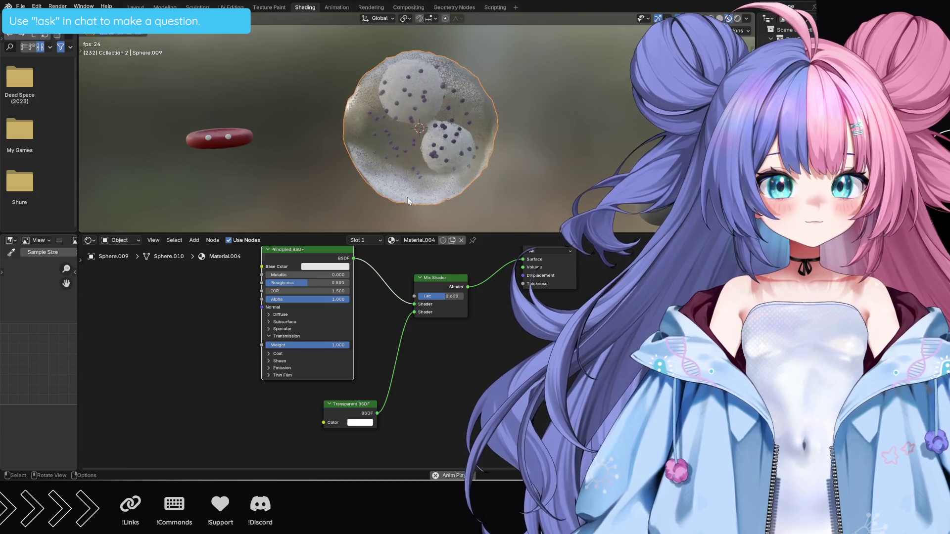
Adjust the glass Principled BSDF: roughness up to 0.784 and IOR raised to 6.300.
drag(330, 347, 329, 348)
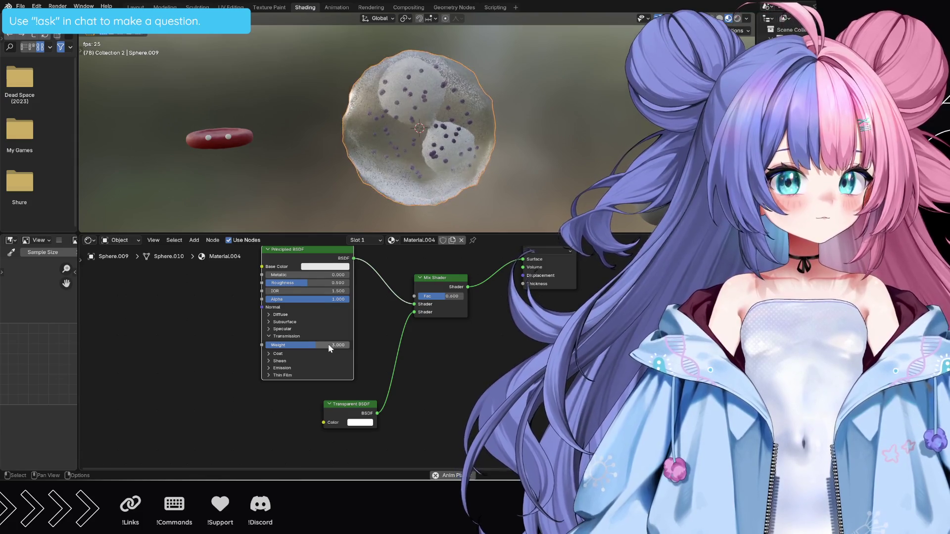
click(268, 315)
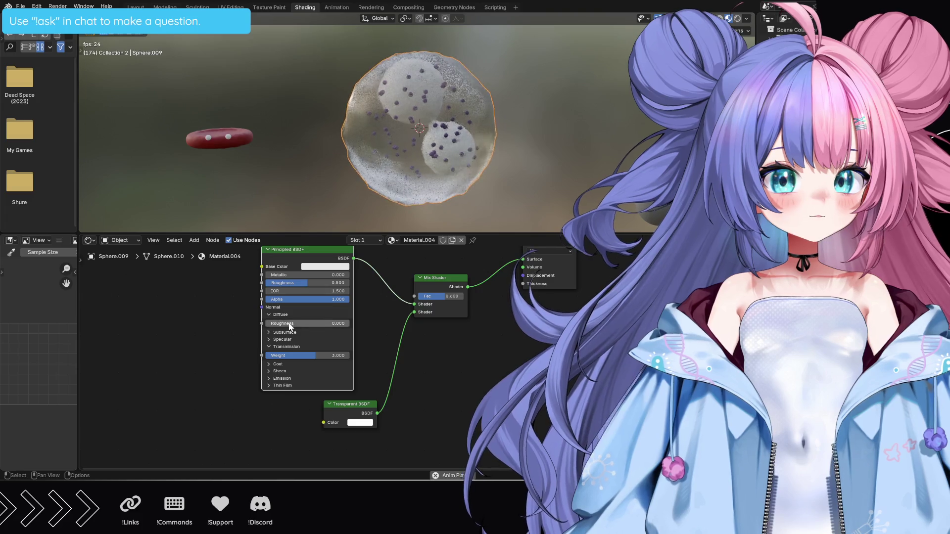
mouse_move(286, 323)
mouse_down()
mouse_move(349, 324)
mouse_move(314, 324)
mouse_up()
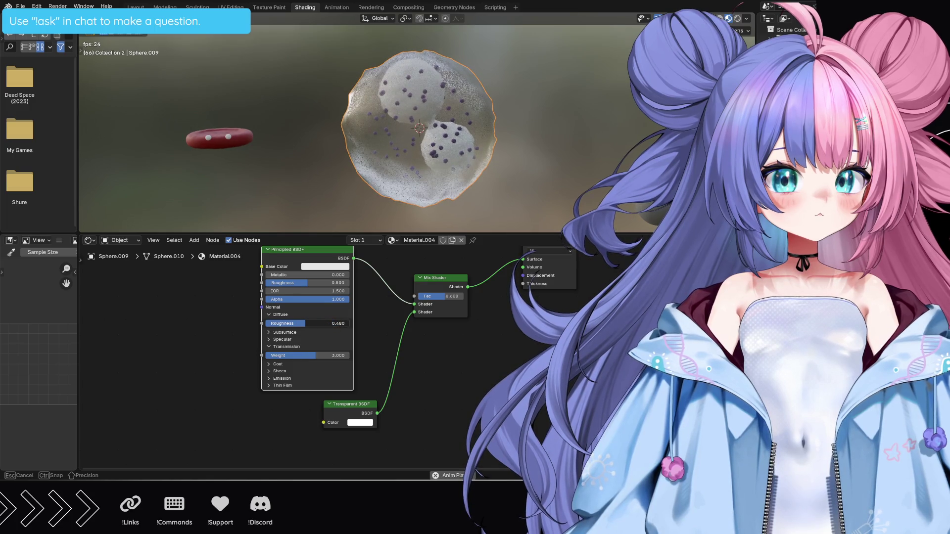
drag(312, 324, 305, 324)
mouse_move(305, 291)
mouse_down()
mouse_move(349, 292)
mouse_move(312, 291)
mouse_move(332, 292)
mouse_move(308, 274)
mouse_move(282, 275)
mouse_move(327, 283)
mouse_up()
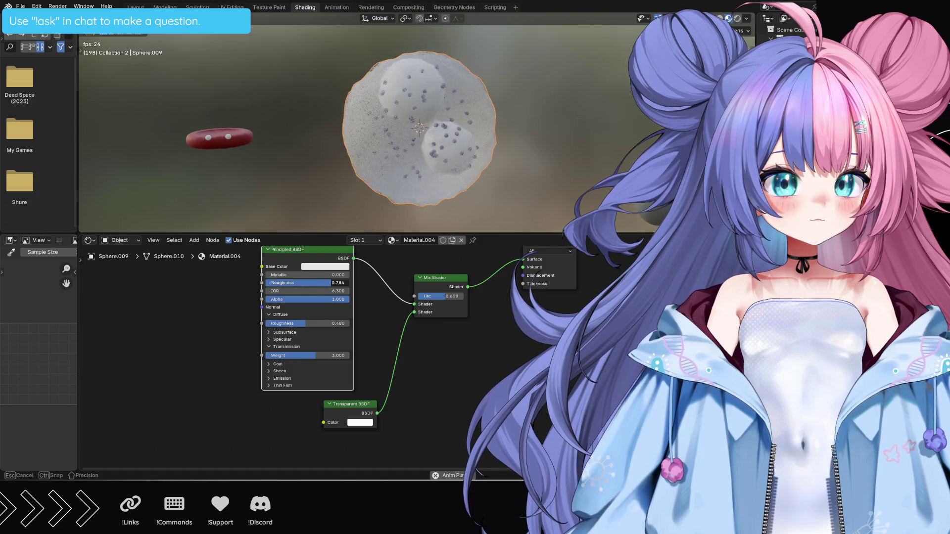
drag(327, 283, 326, 283)
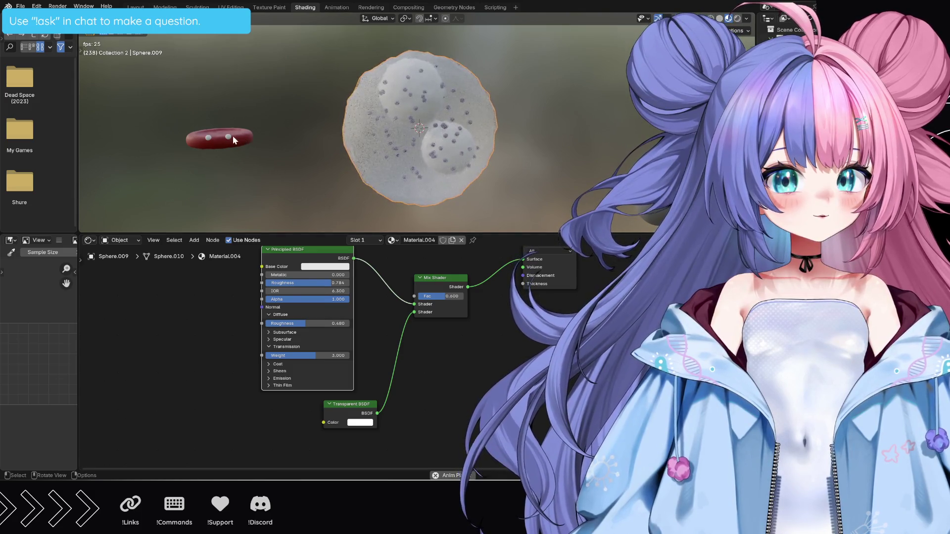
Delete two stray objects, select the glass sphere and go to the Geometry Nodes workspace.
click(229, 138)
key(Delete)
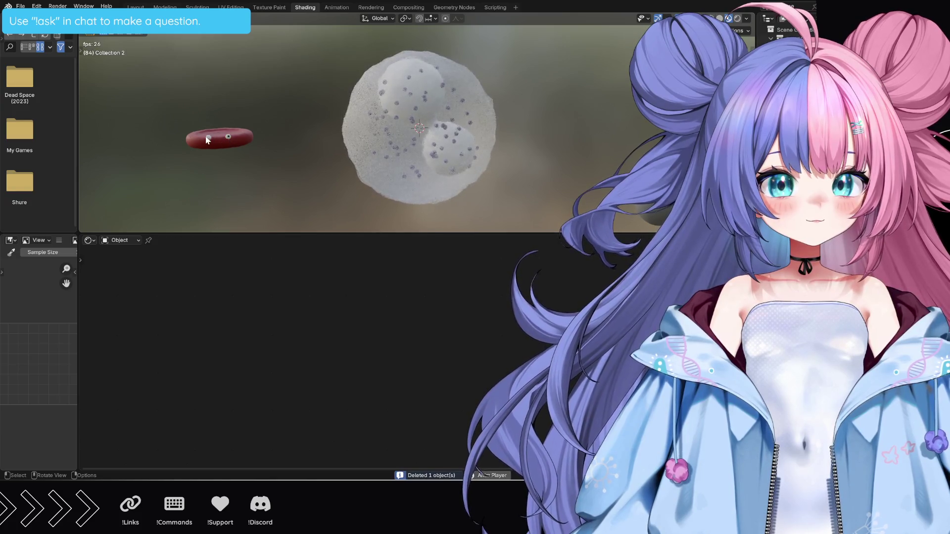
key(Delete)
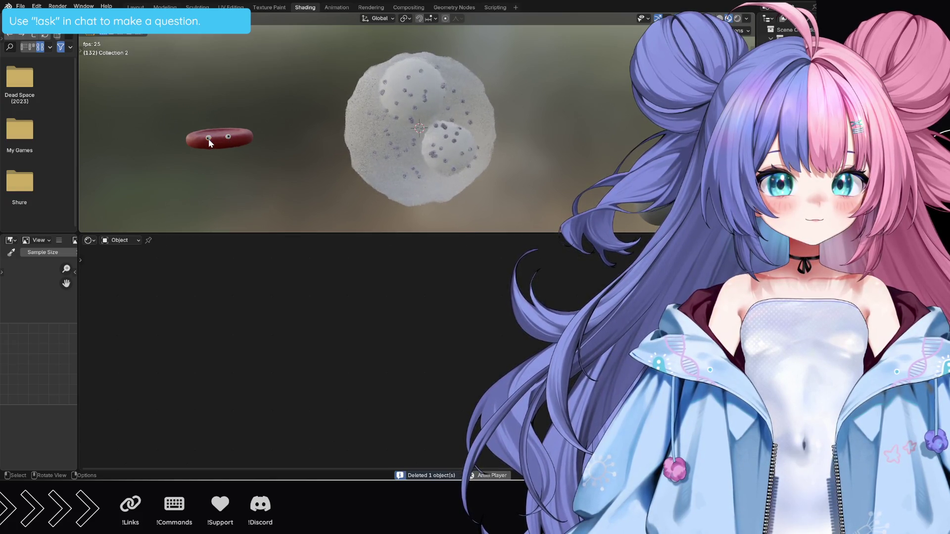
click(429, 188)
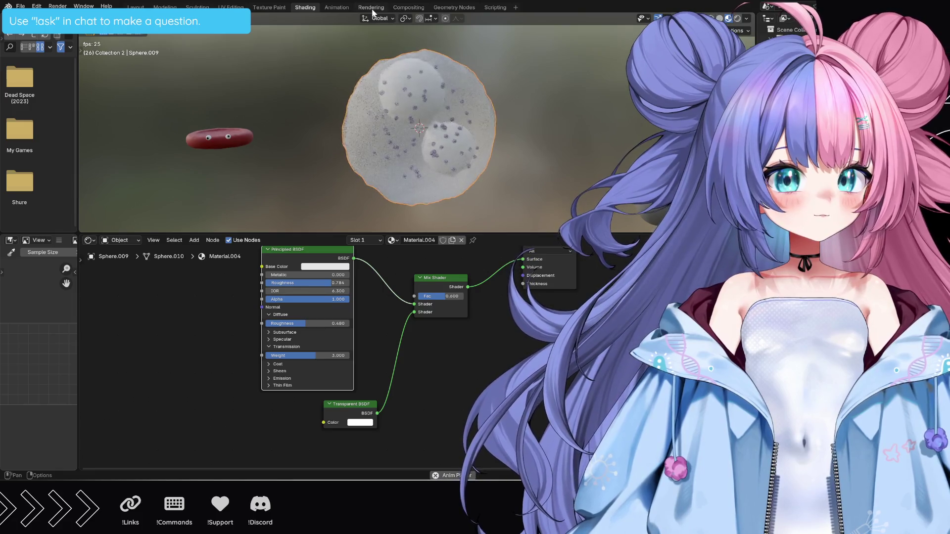
click(444, 8)
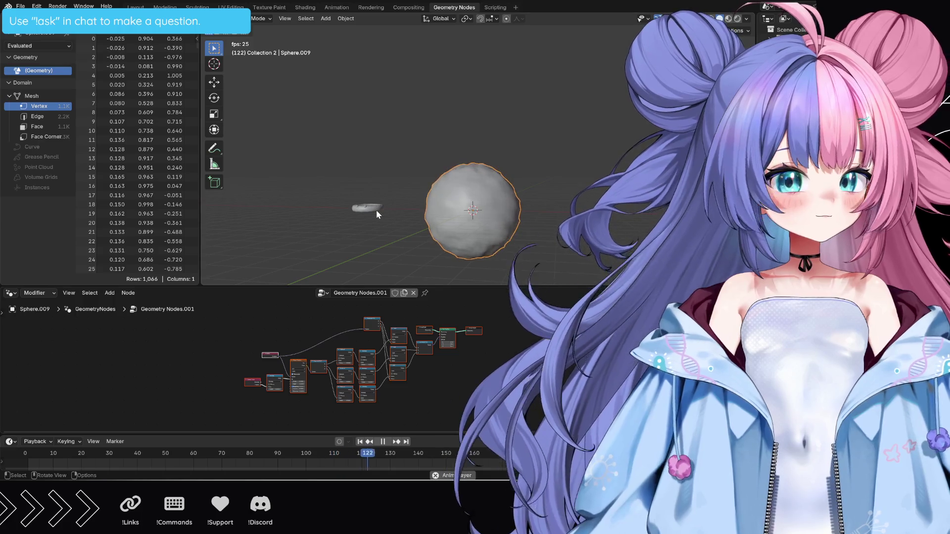
Select the flat disc and frame its noise node tree in an enlarged node editor.
click(375, 209)
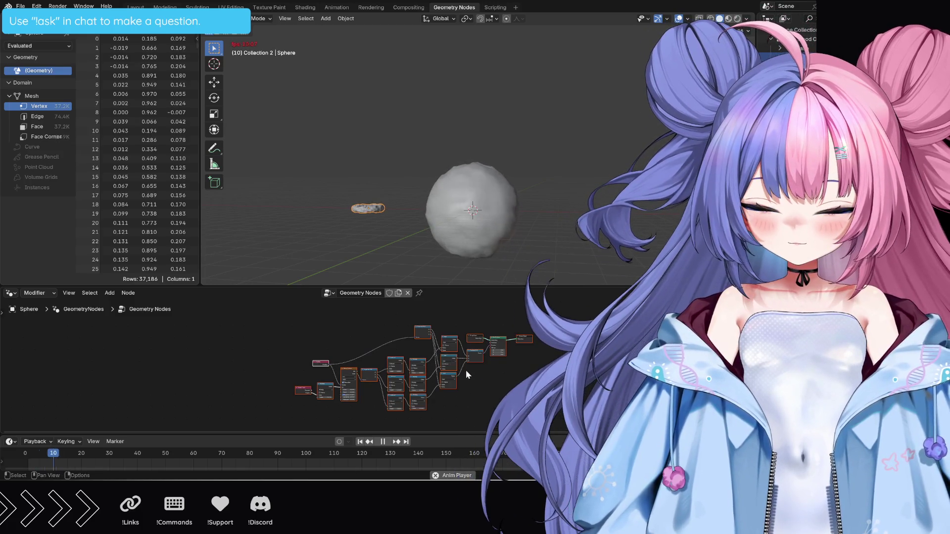
scroll(466, 370, up, 1)
scroll(436, 357, up, 1)
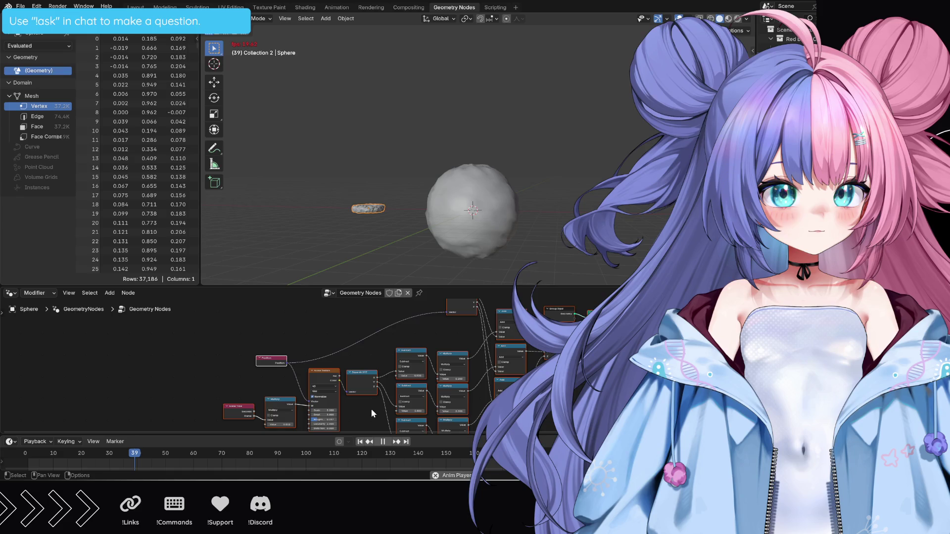
scroll(371, 410, up, 2)
middle_drag(375, 380, 381, 373)
scroll(380, 376, up, 1)
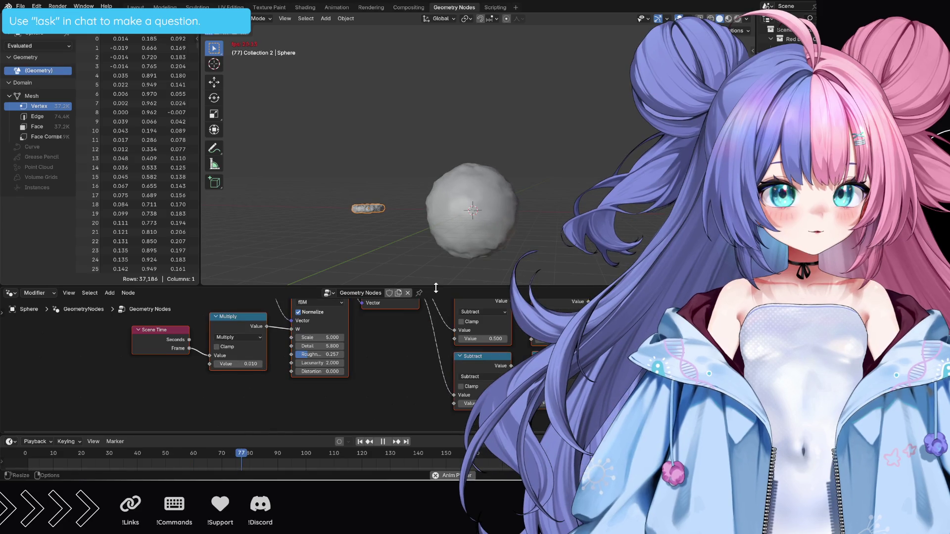
drag(436, 288, 442, 225)
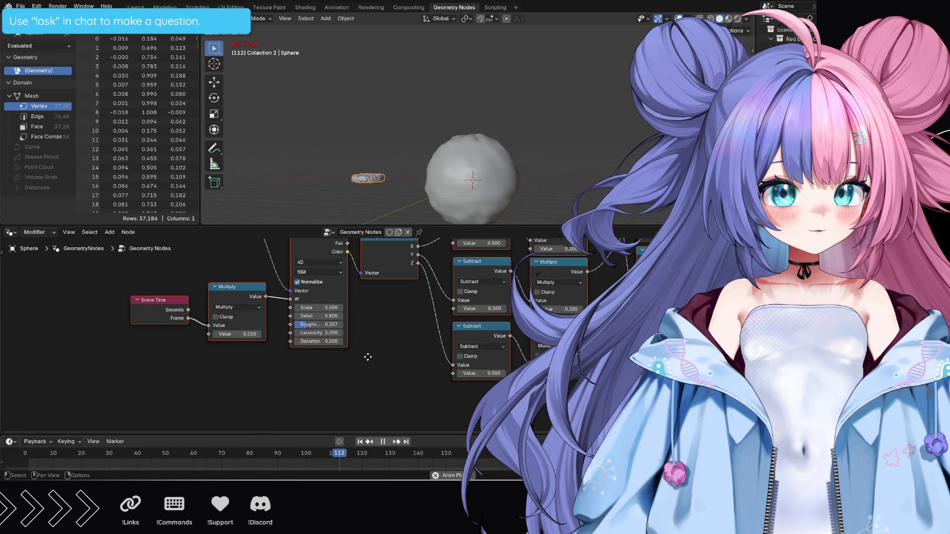
middle_drag(368, 357, 343, 397)
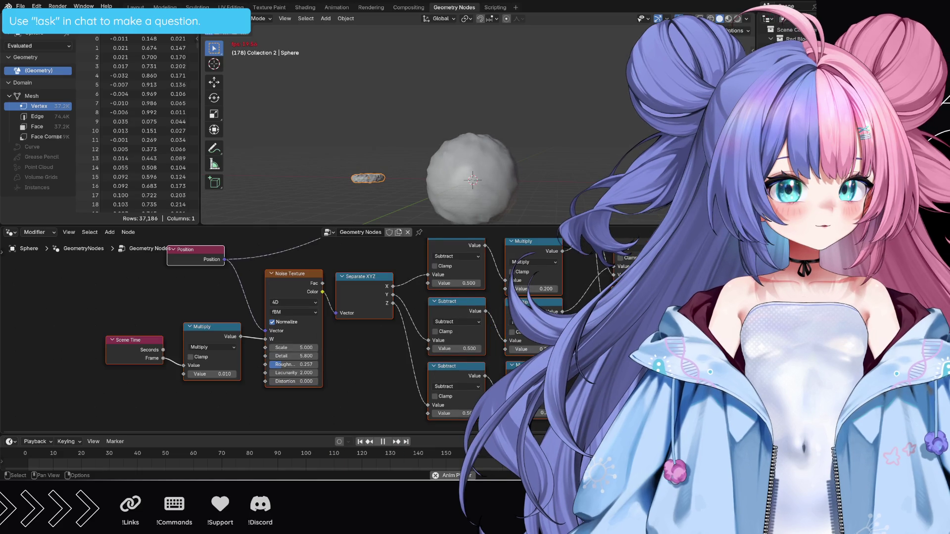
Lower the disc's Multiply factors to 0.050, then select the glass sphere to view its nodes.
drag(529, 289, 522, 288)
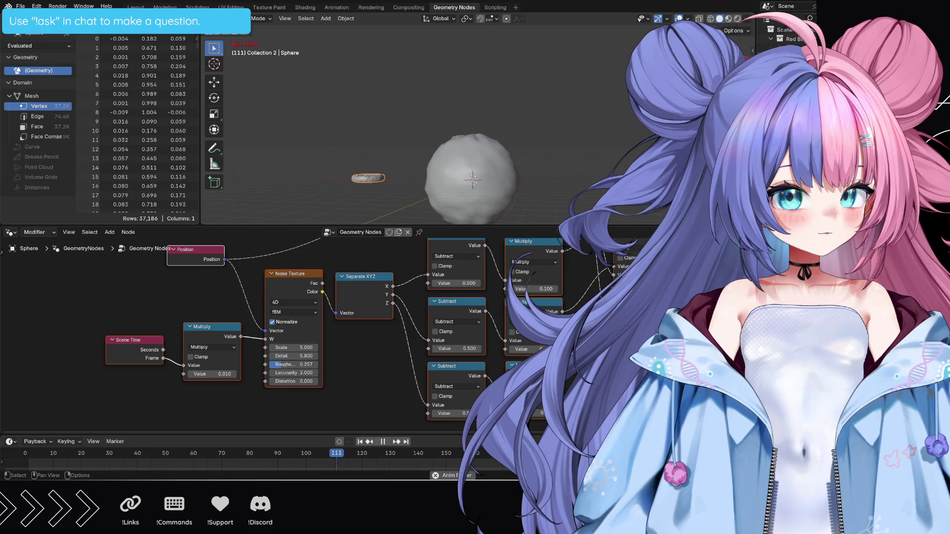
scroll(325, 410, down, 2)
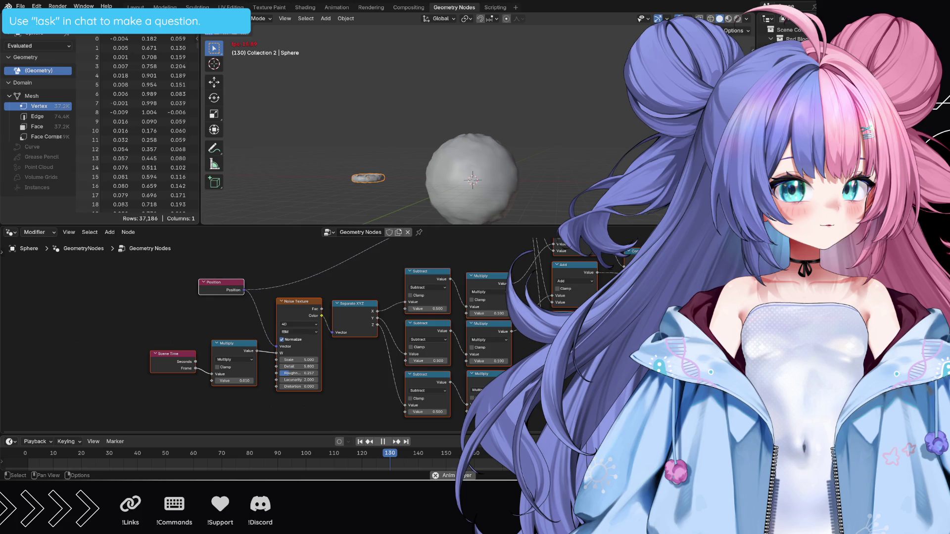
scroll(518, 361, up, 1)
click(504, 365)
text(0)
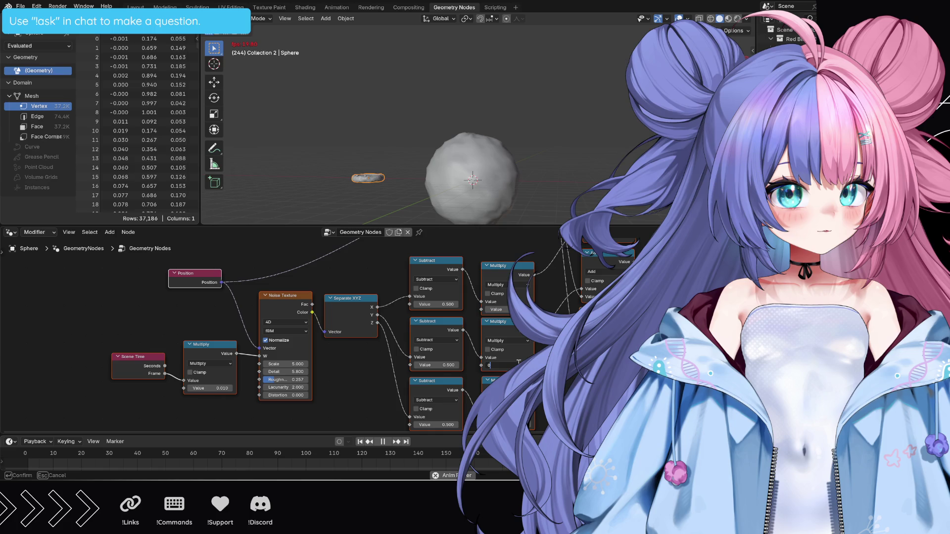
key(Return)
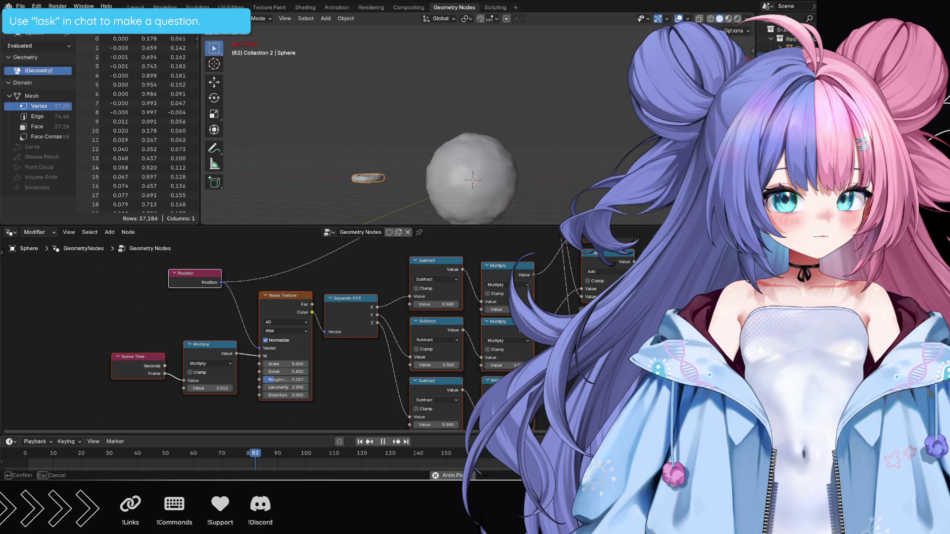
key(Return)
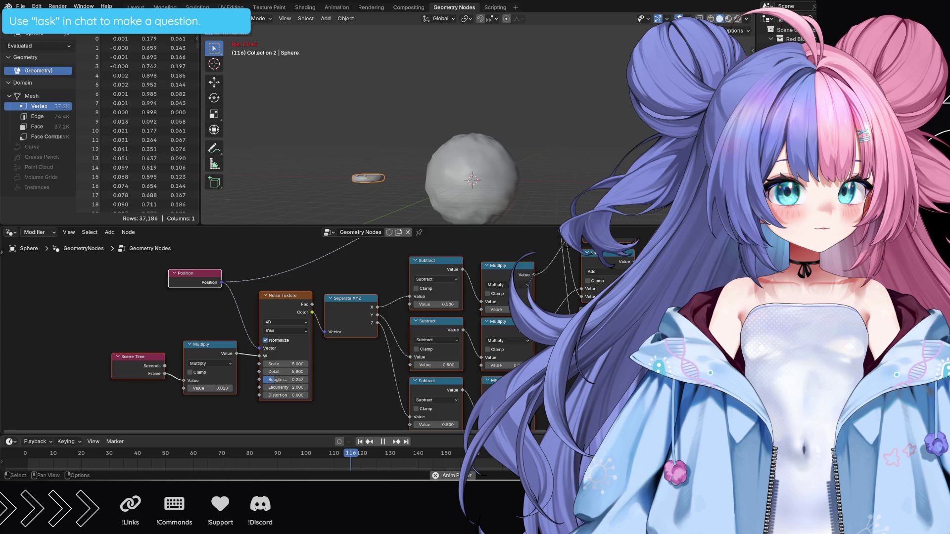
double_click(496, 310)
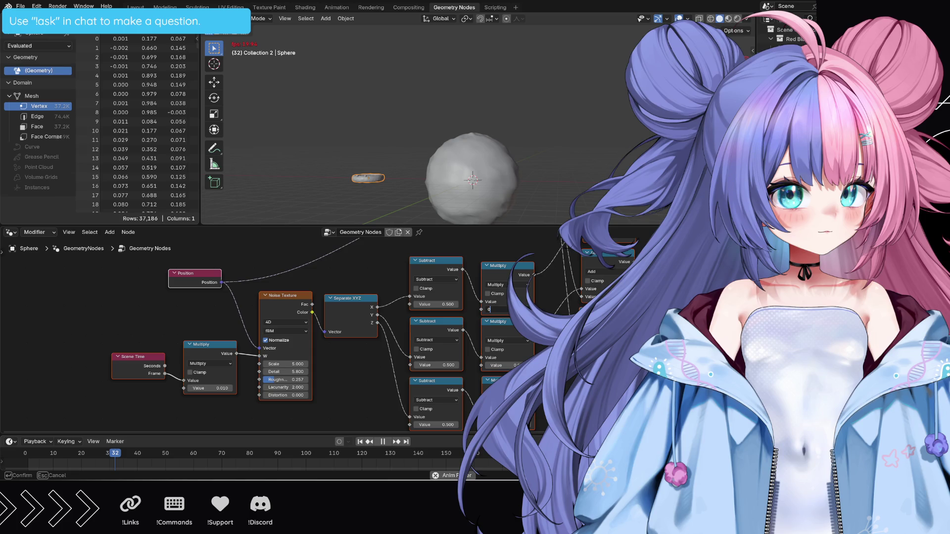
text(.05)
key(Return)
middle_drag(490, 310, 390, 355)
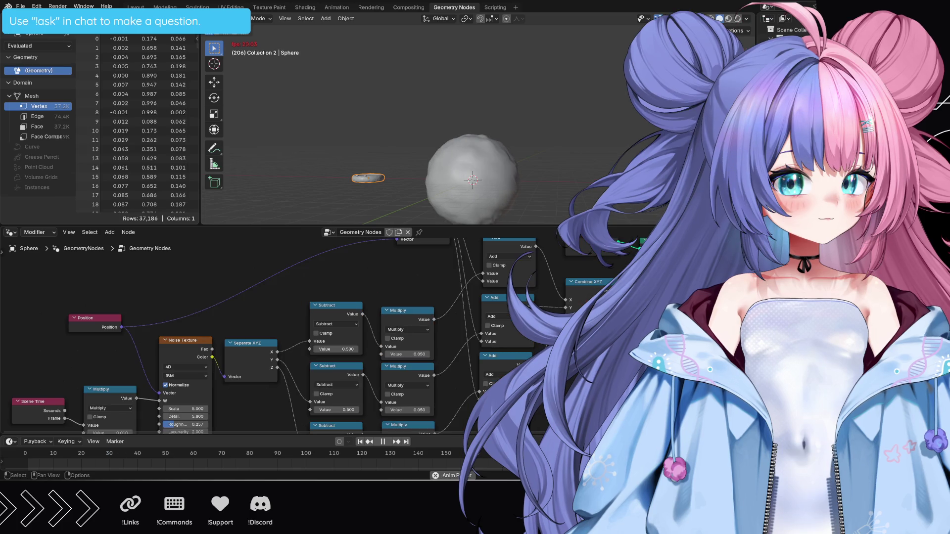
click(468, 174)
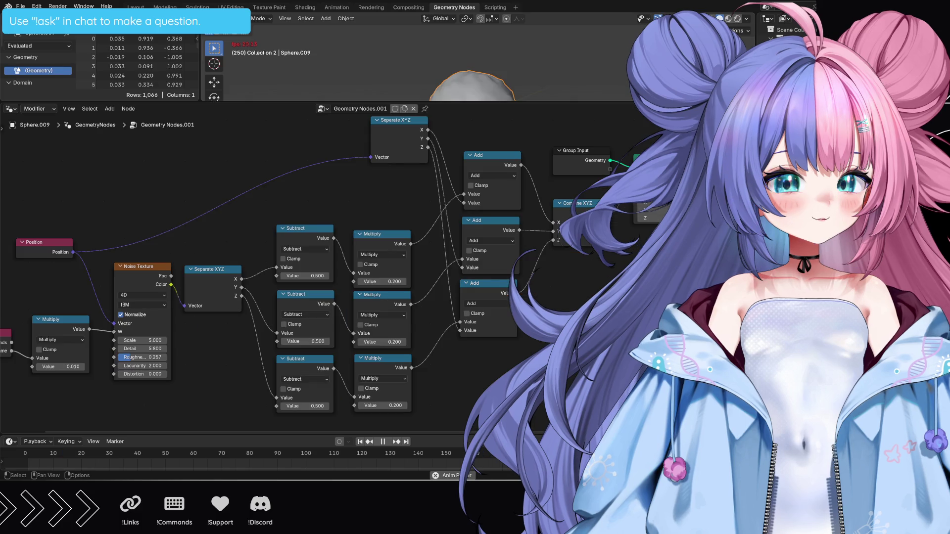
middle_drag(563, 312, 550, 302)
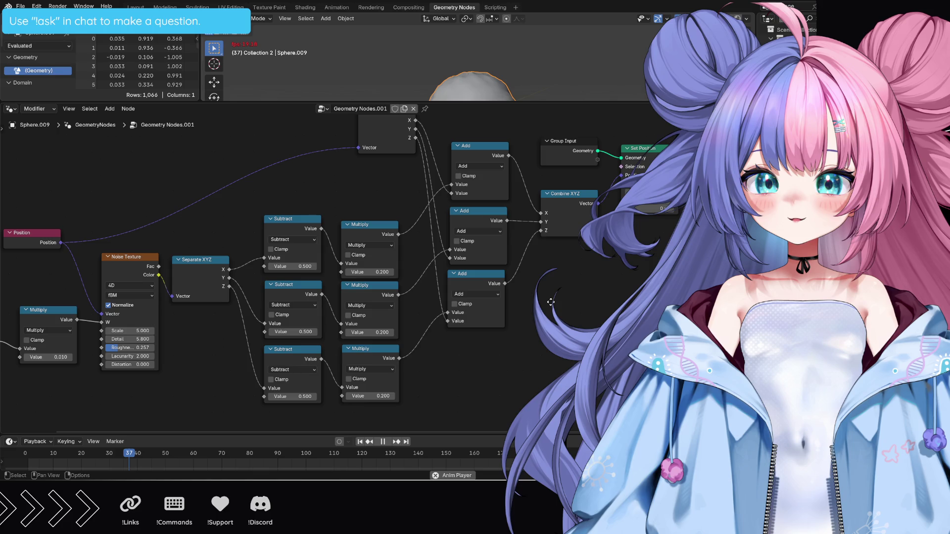
middle_drag(550, 301, 613, 309)
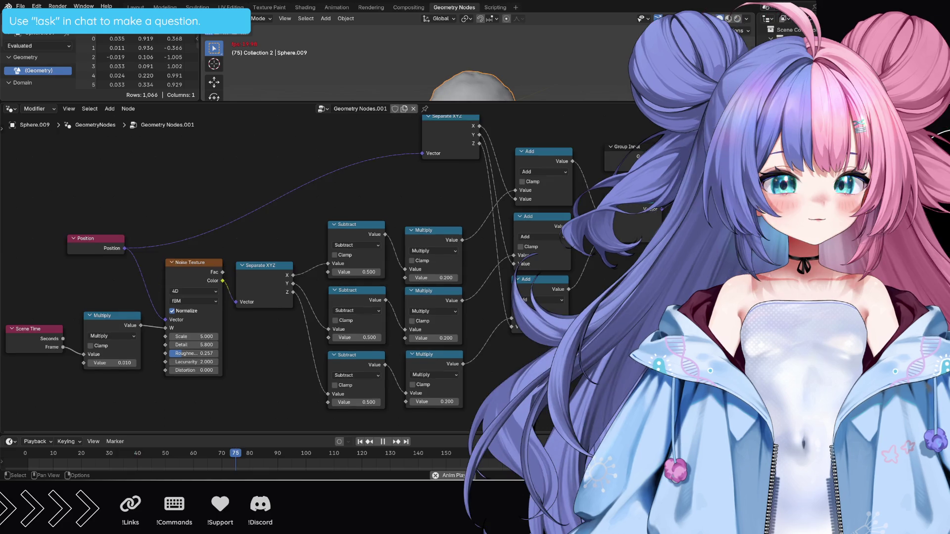
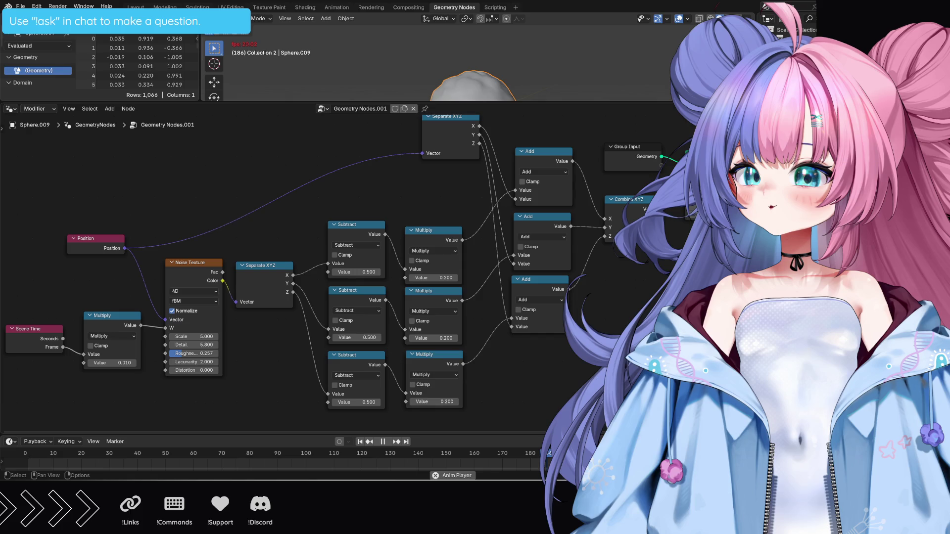
Stop playback, enlarge the 3D view above the node graph and orbit around the bumpy sphere.
middle_drag(297, 223, 273, 218)
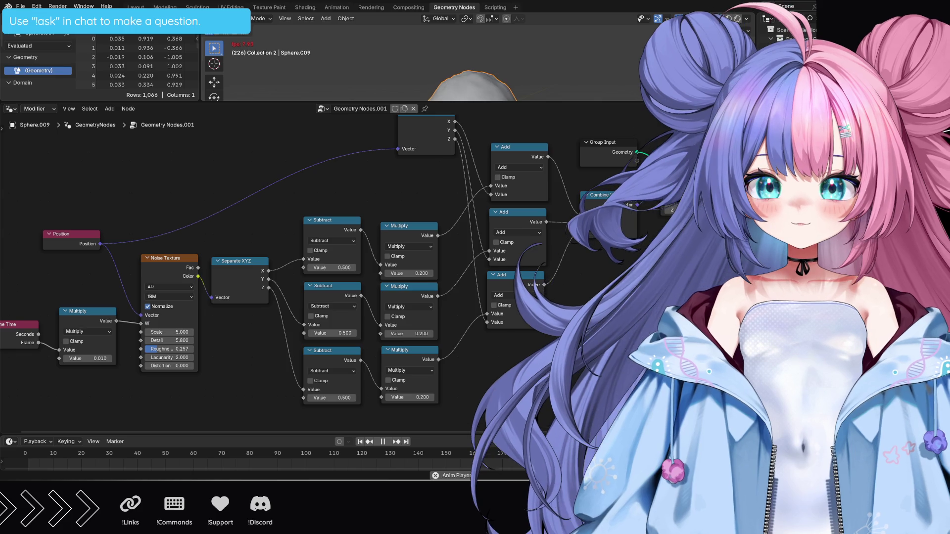
key(space)
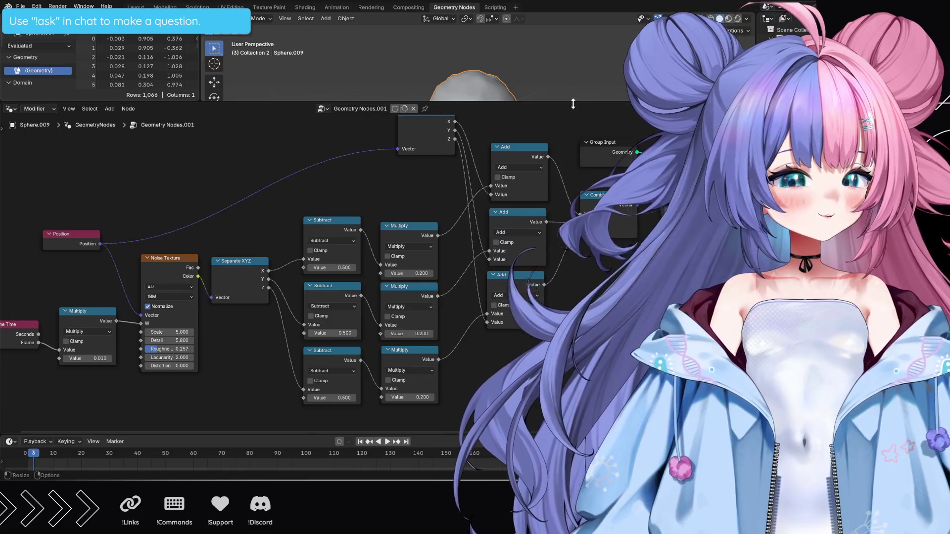
drag(554, 102, 555, 246)
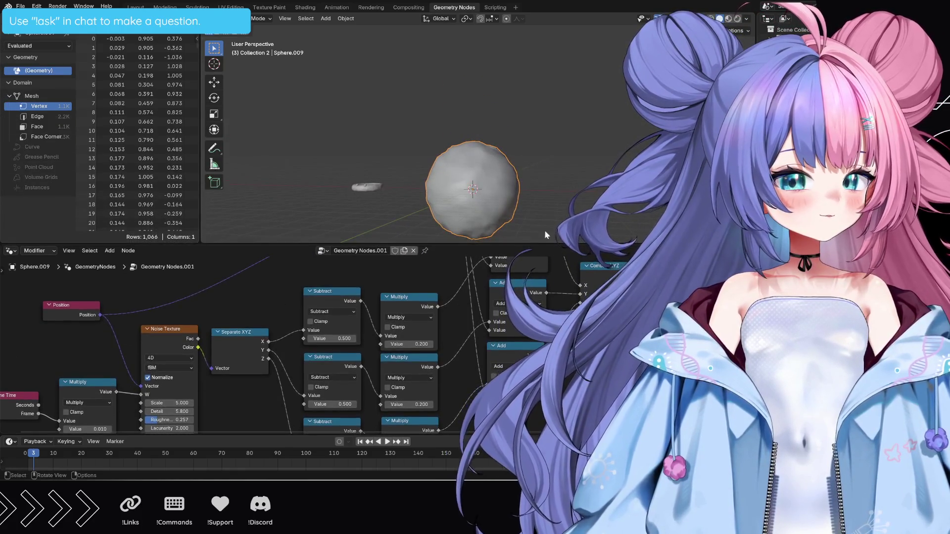
scroll(407, 138, up, 1)
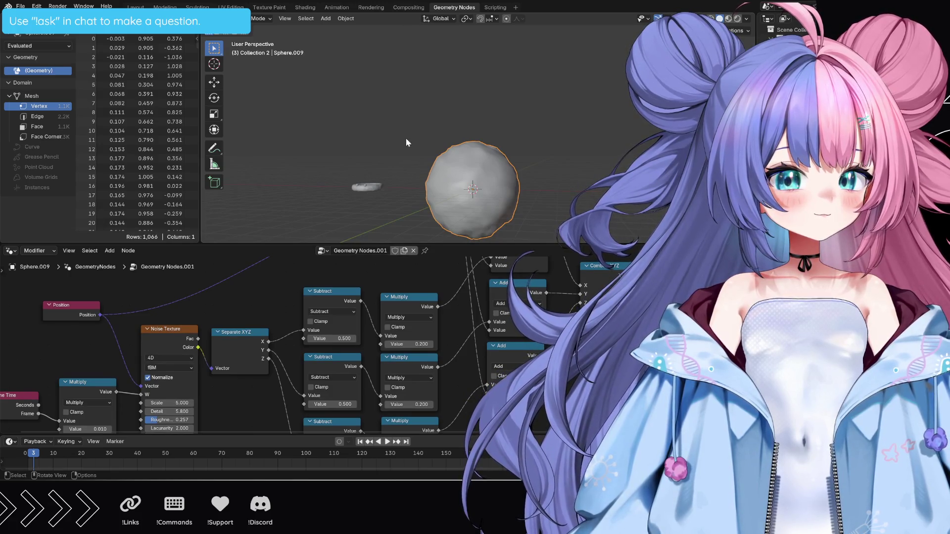
scroll(407, 138, up, 4)
middle_drag(595, 203, 595, 194)
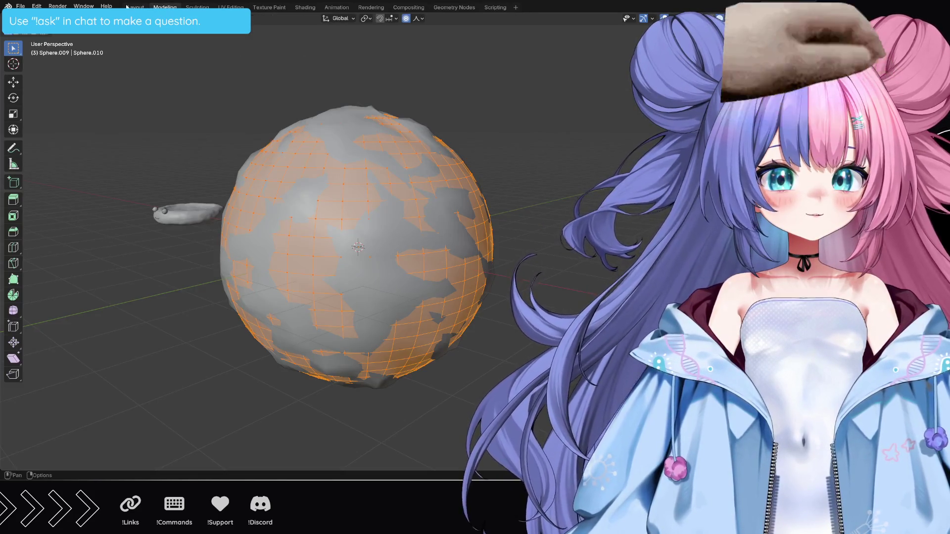
Back in the Layout workspace, select both eye spheres of the small blob character.
click(135, 6)
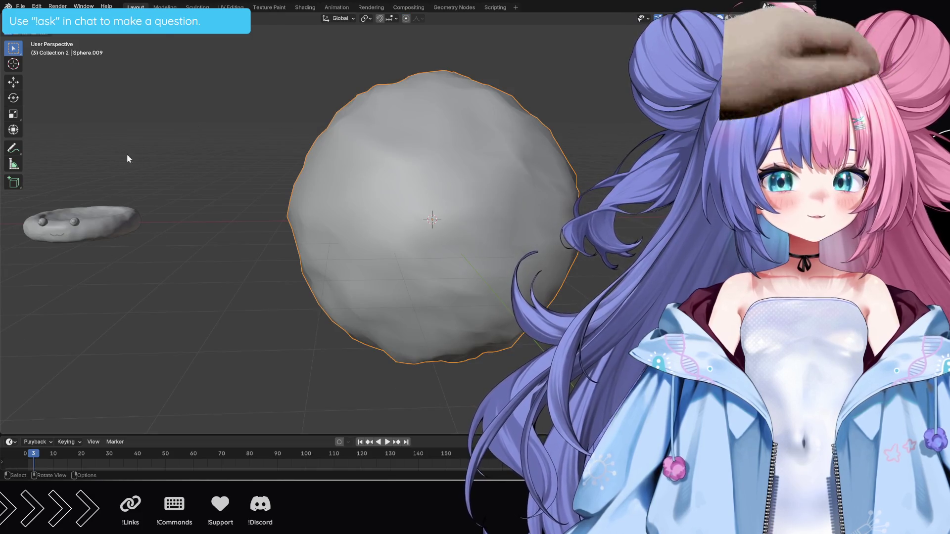
mouse_move(118, 277)
shift+middle_down()
mouse_move(374, 253)
mouse_move(481, 213)
shift+middle_up()
scroll(274, 255, up, 5)
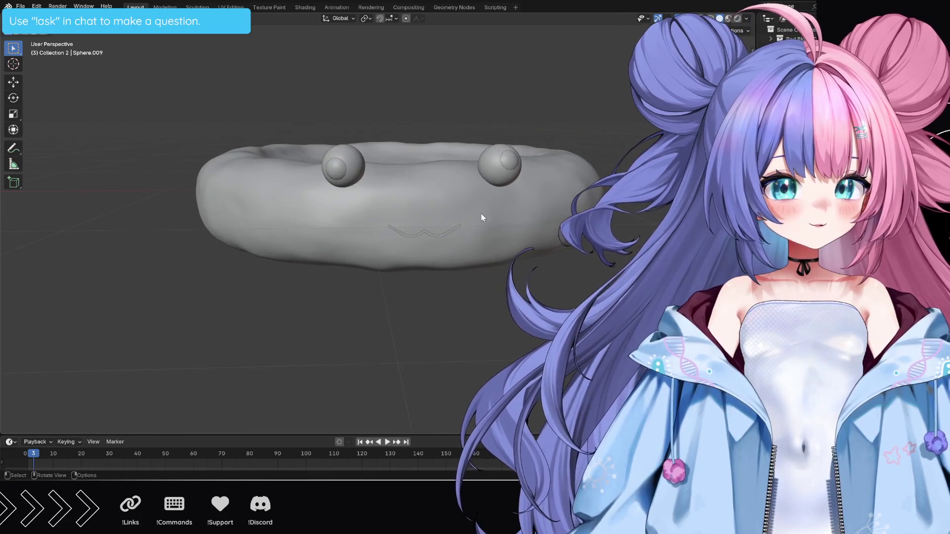
shift+click(495, 167)
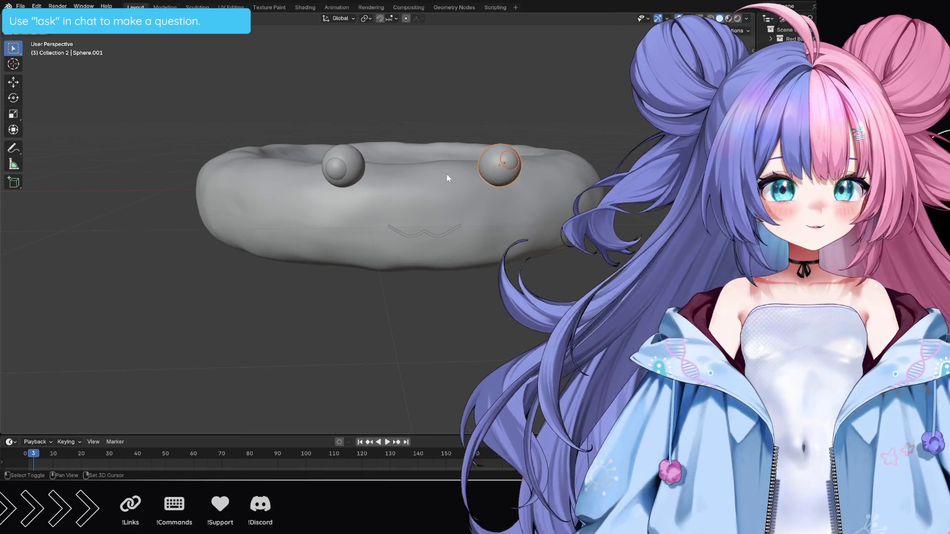
shift+click(346, 173)
scroll(584, 208, down, 6)
scroll(584, 209, down, 3)
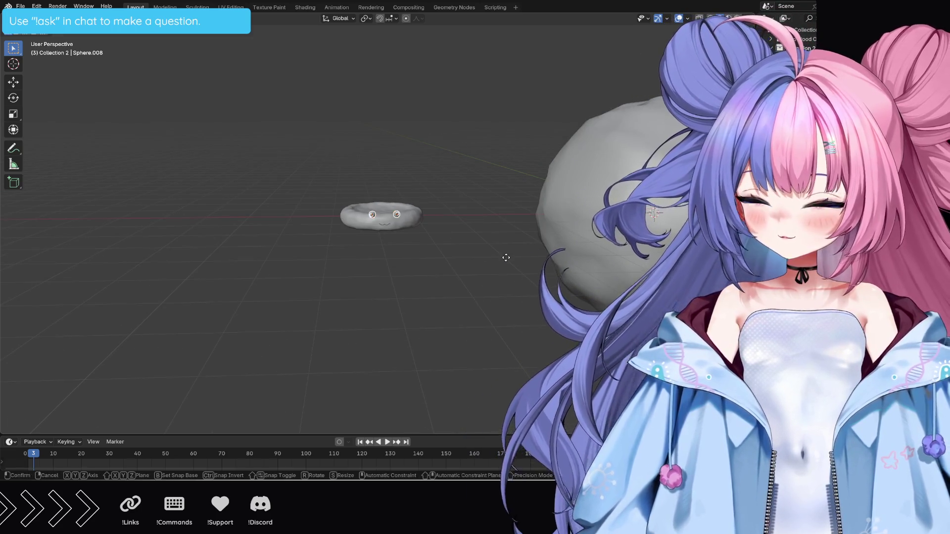
Duplicate the two eyes with Shift+D and slide the copies along Y toward the big sphere.
key(shift+d)
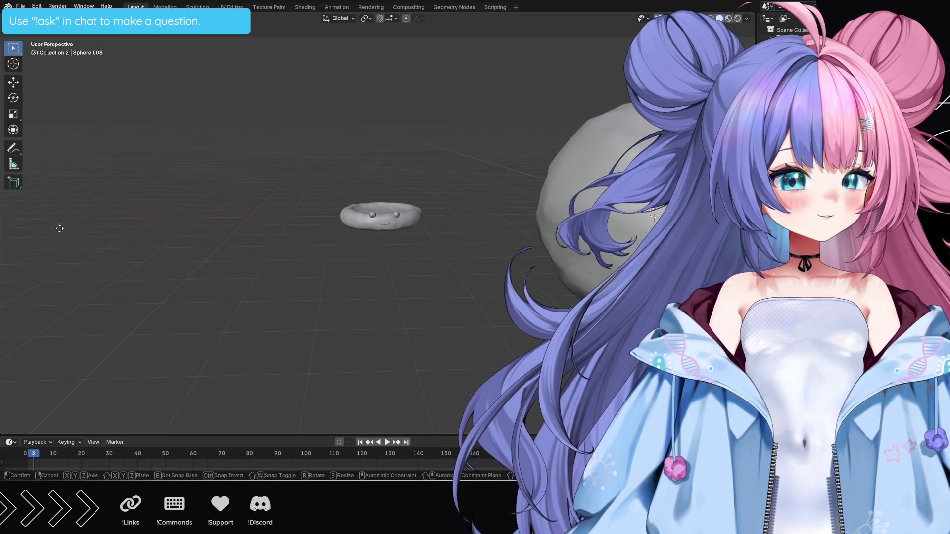
click(96, 202)
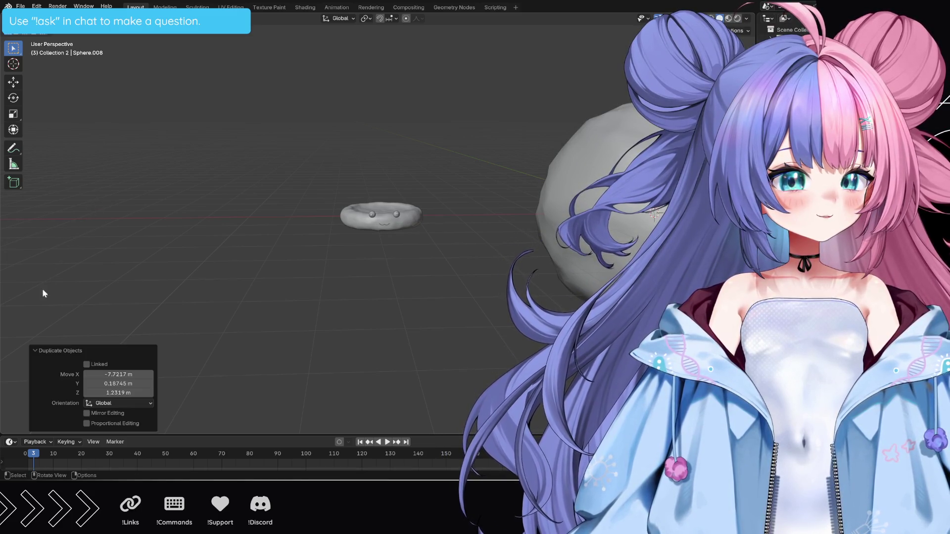
mouse_move(314, 375)
middle_down()
mouse_move(478, 365)
mouse_move(627, 156)
middle_up()
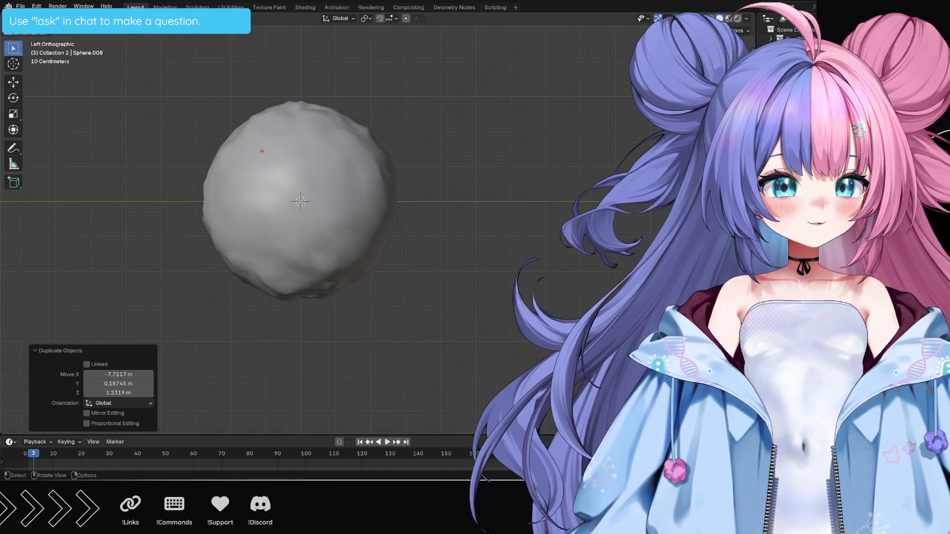
key(ctrl+KP_3)
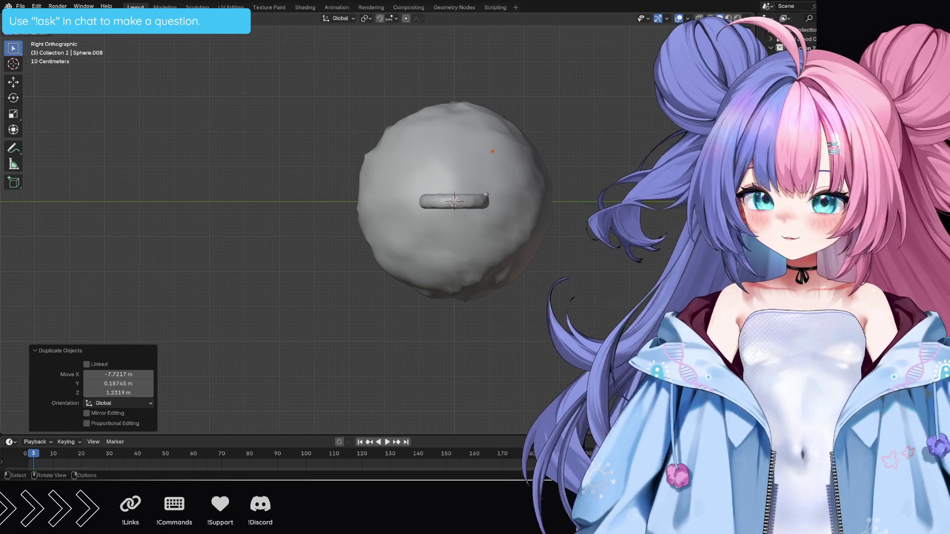
key(g)
key(y)
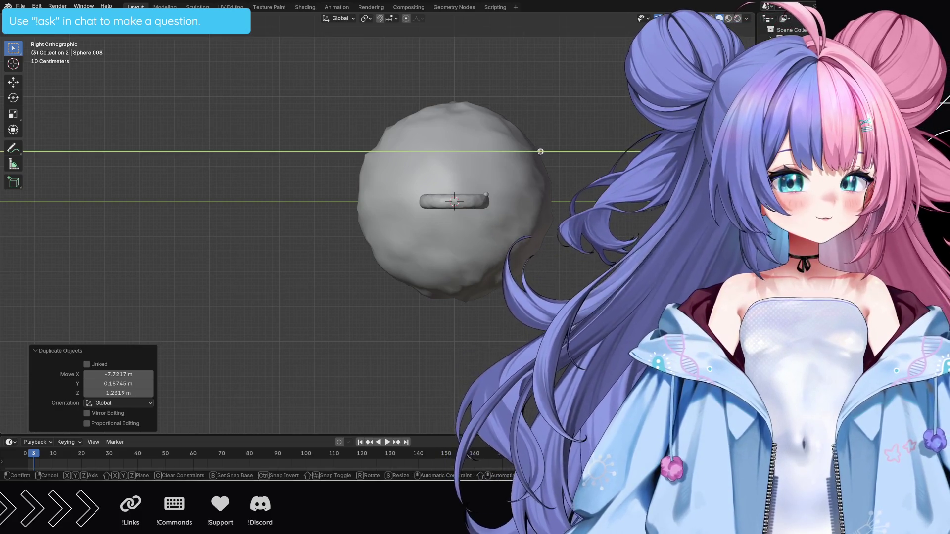
click(539, 151)
From the back view, centre the copied eyes along X on the sphere and scale them up.
key(KP_1)
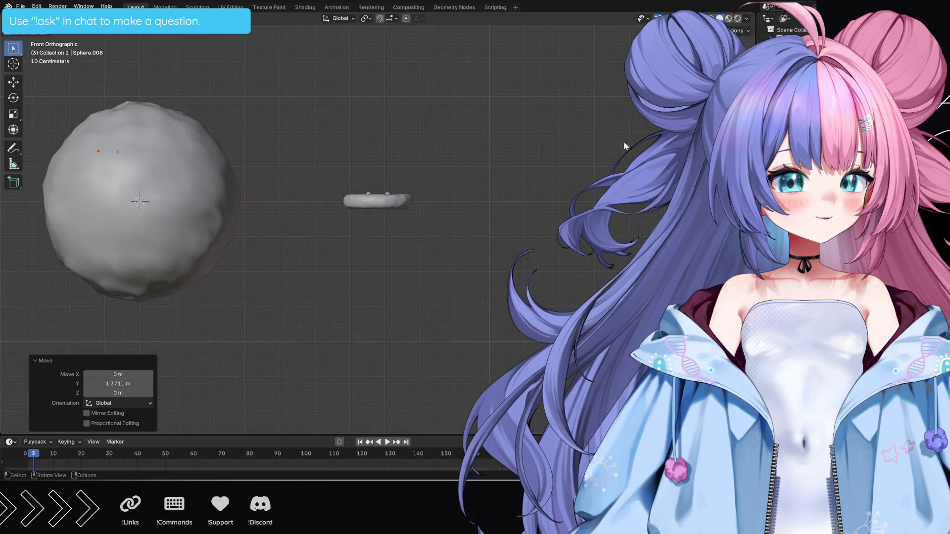
key(ctrl+KP_1)
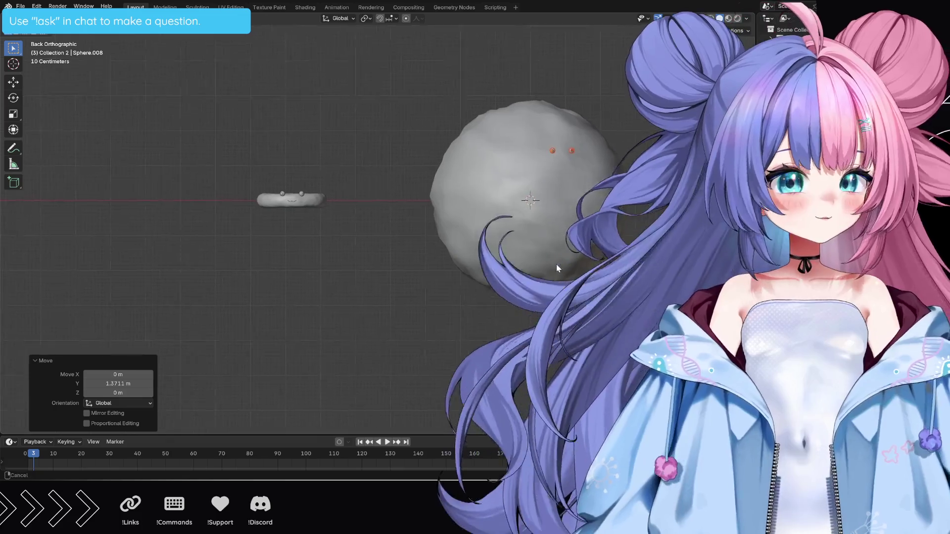
shift+middle_drag(646, 269, 464, 269)
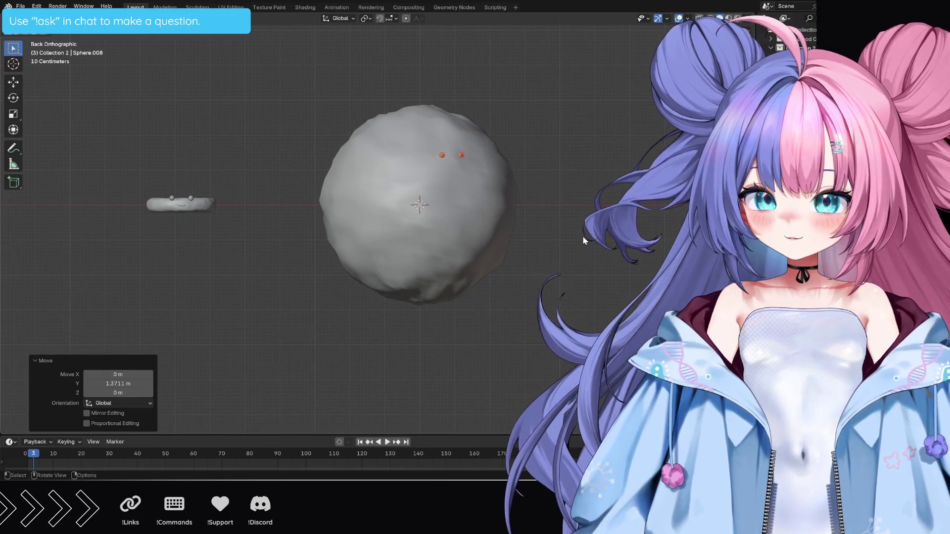
key(g)
key(x)
click(552, 237)
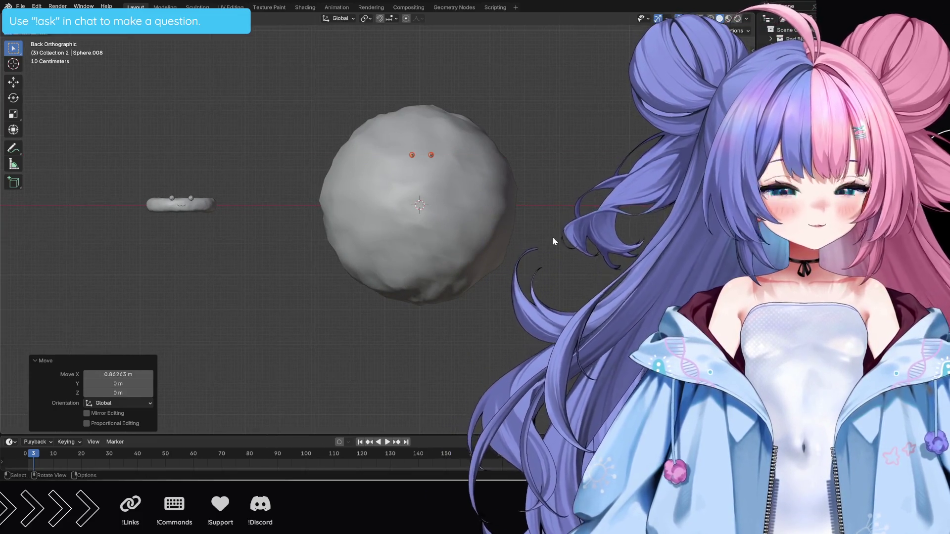
key(s)
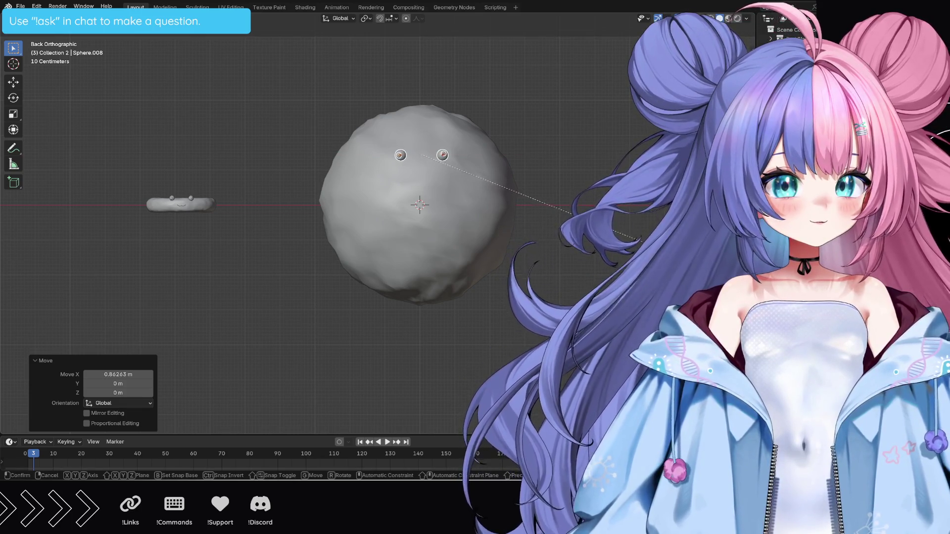
click(182, 313)
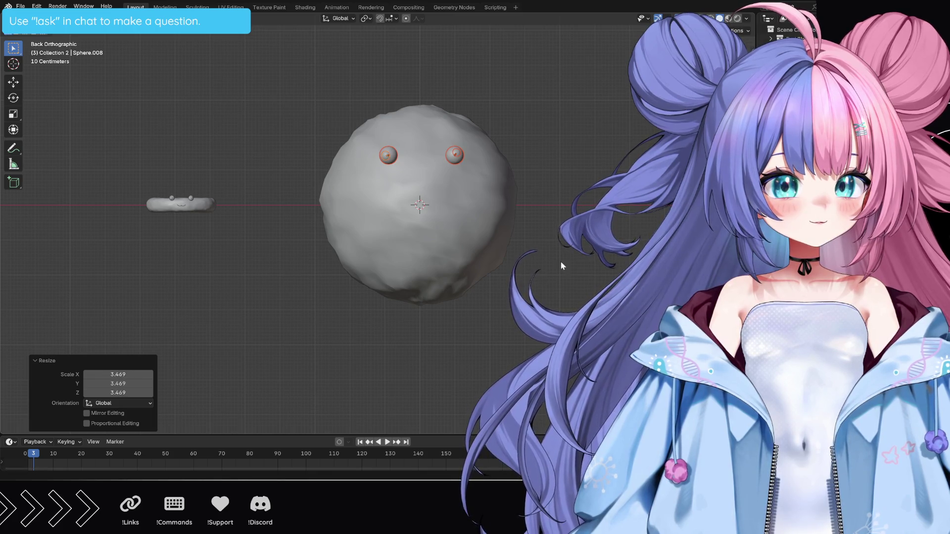
Push the protruding eye back along Y into the sphere's surface, then select the flat blob.
click(602, 264)
middle_drag(598, 260, 564, 223)
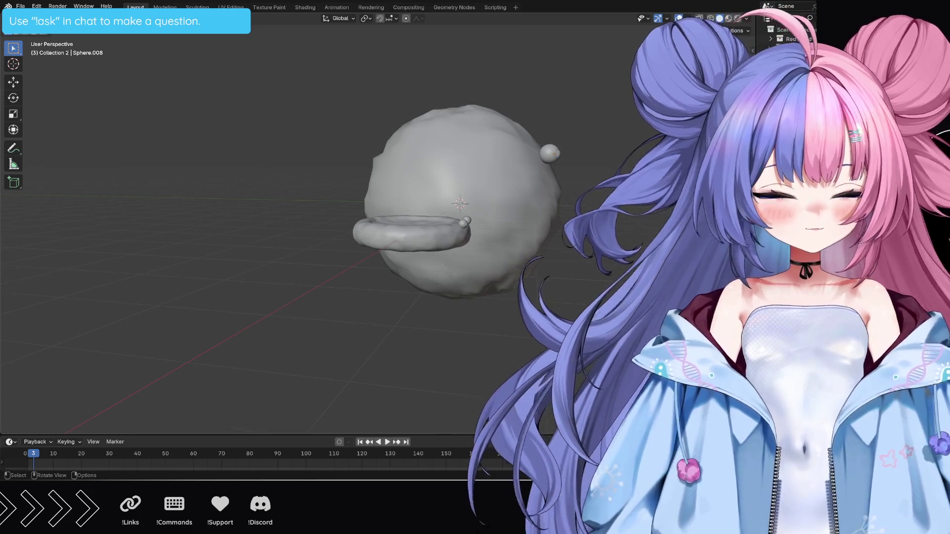
click(549, 153)
key(g)
key(y)
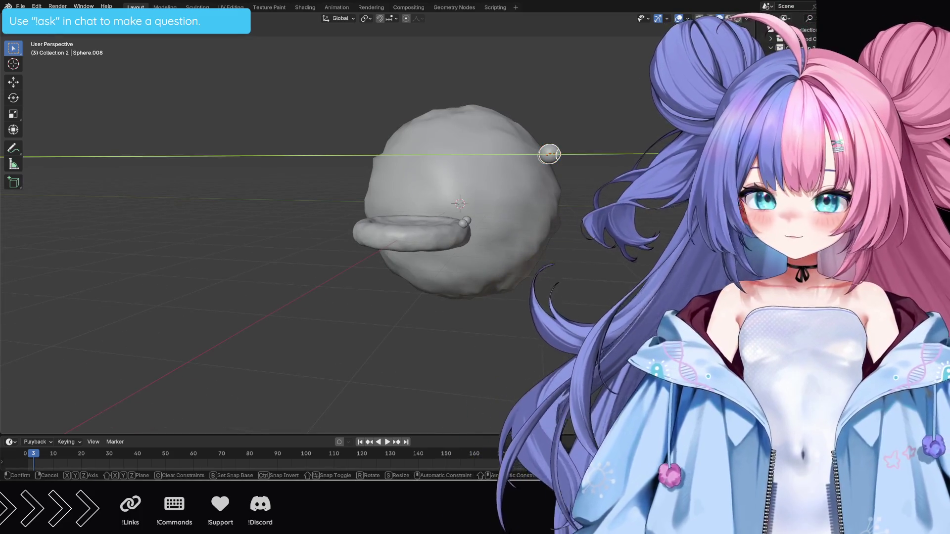
click(543, 154)
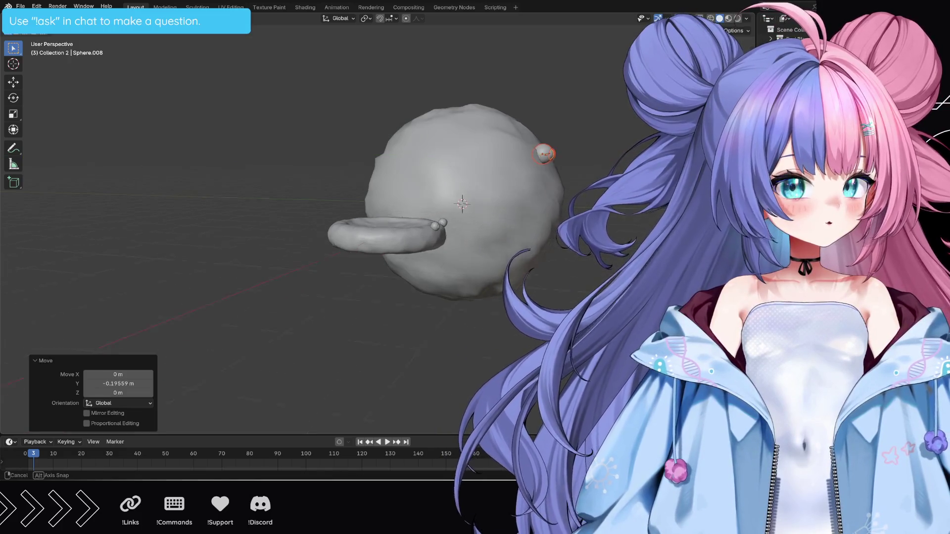
middle_drag(543, 154, 566, 276)
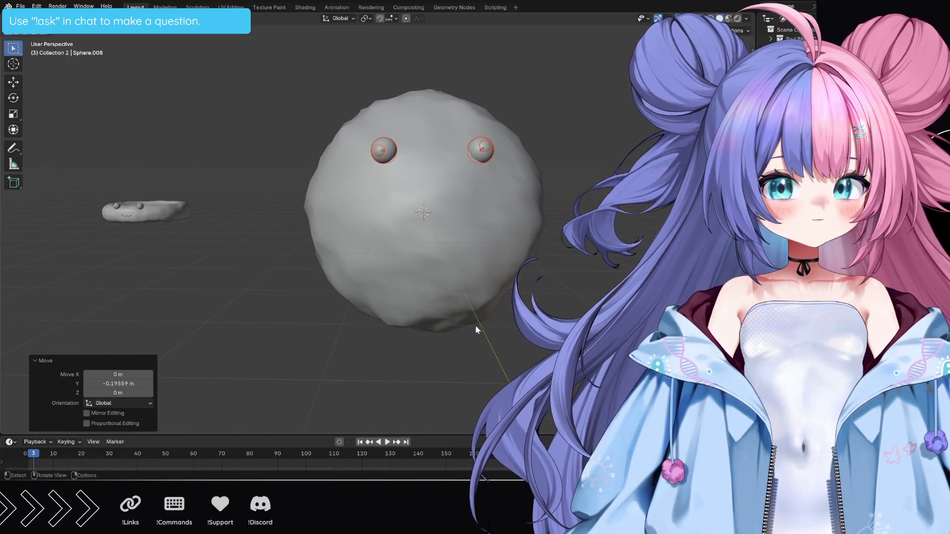
click(129, 218)
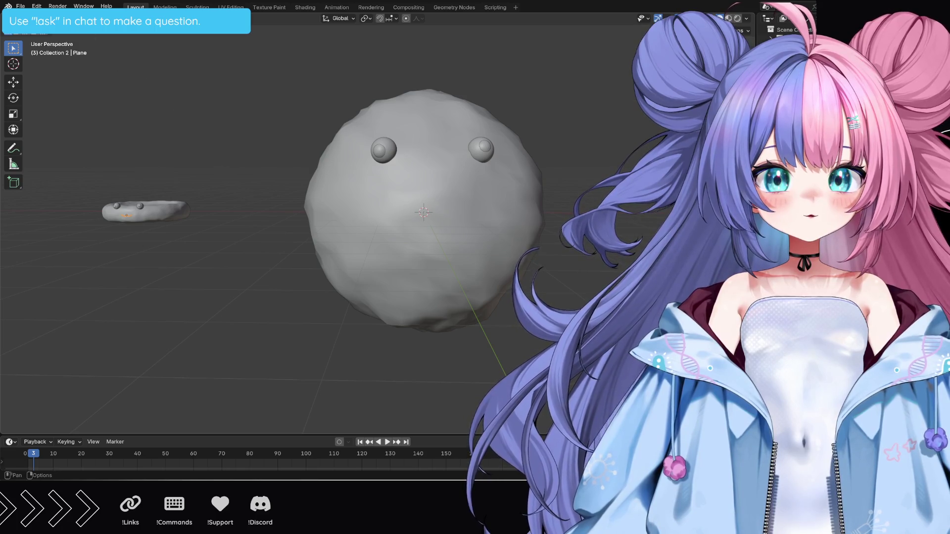
Add a mesh plane and move it along Y in toward the blob's face.
key(shift+a)
click(220, 33)
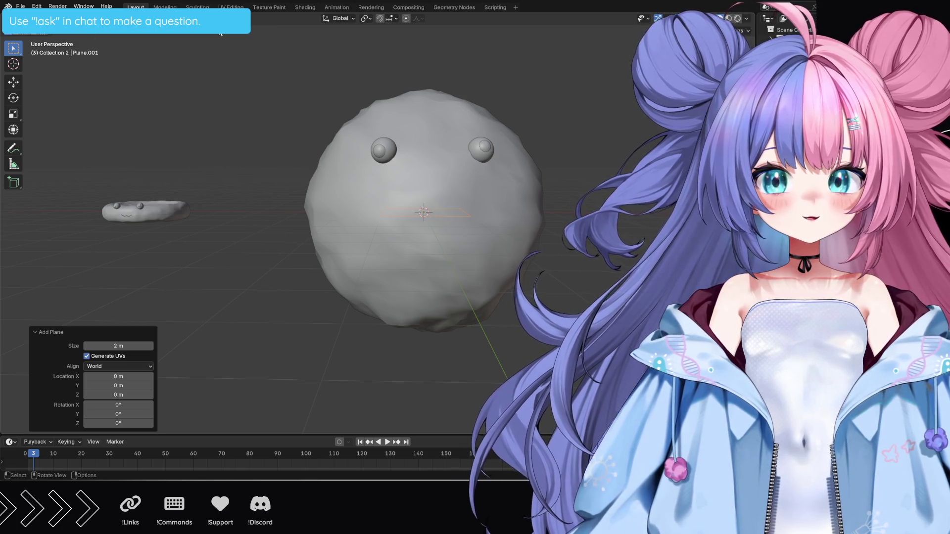
mouse_move(378, 263)
middle_down()
mouse_move(386, 312)
mouse_move(397, 300)
middle_up()
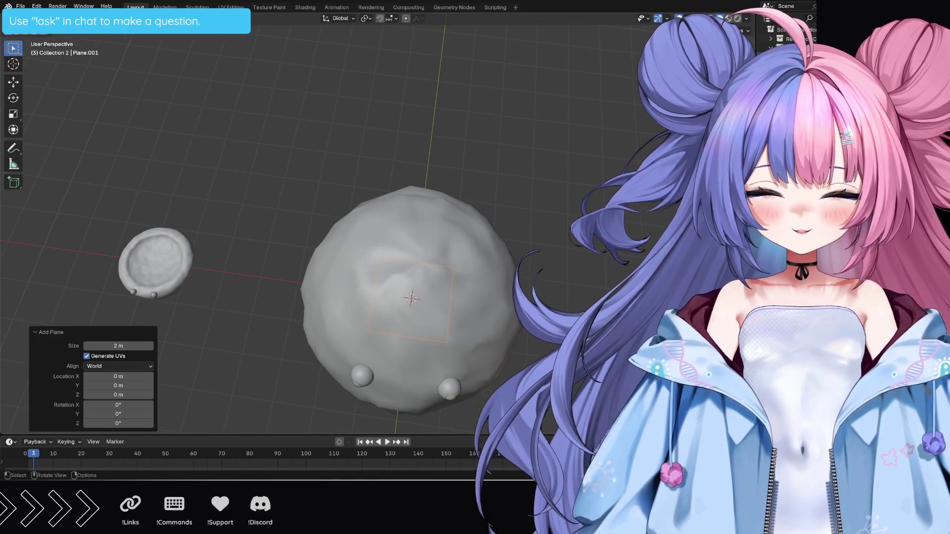
key(g)
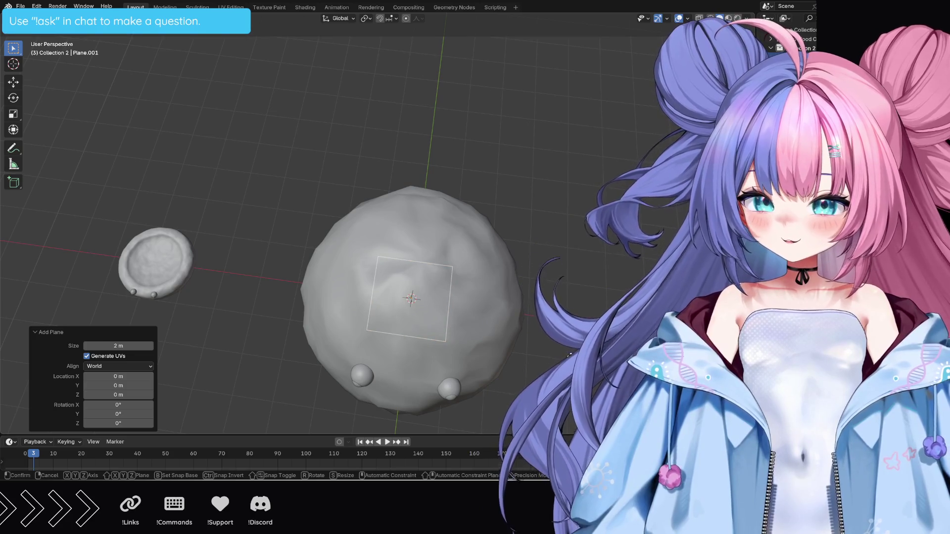
key(y)
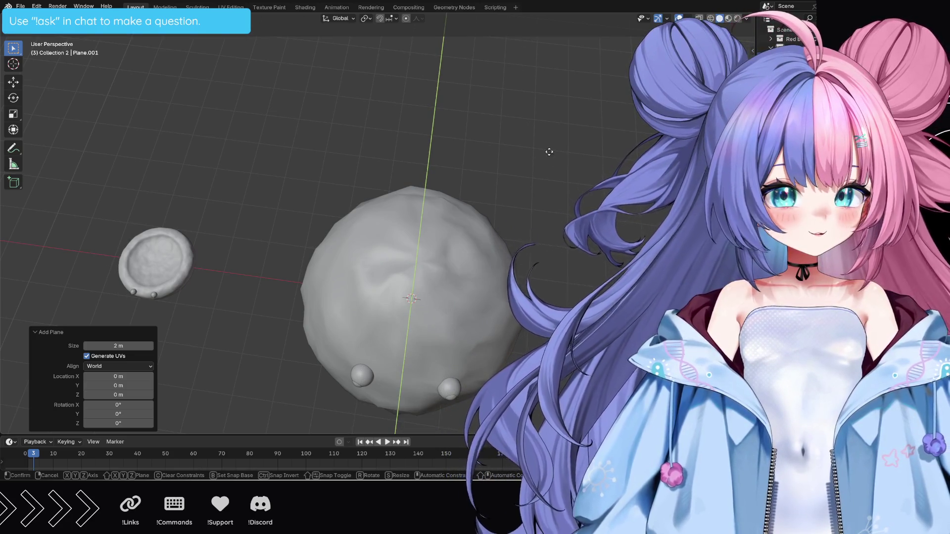
click(562, 106)
Rotate the plane 90 degrees upright and scale it down on Z into a thin strip.
mouse_move(561, 106)
middle_down()
mouse_move(572, 89)
mouse_move(520, 93)
middle_up()
key(KP_3)
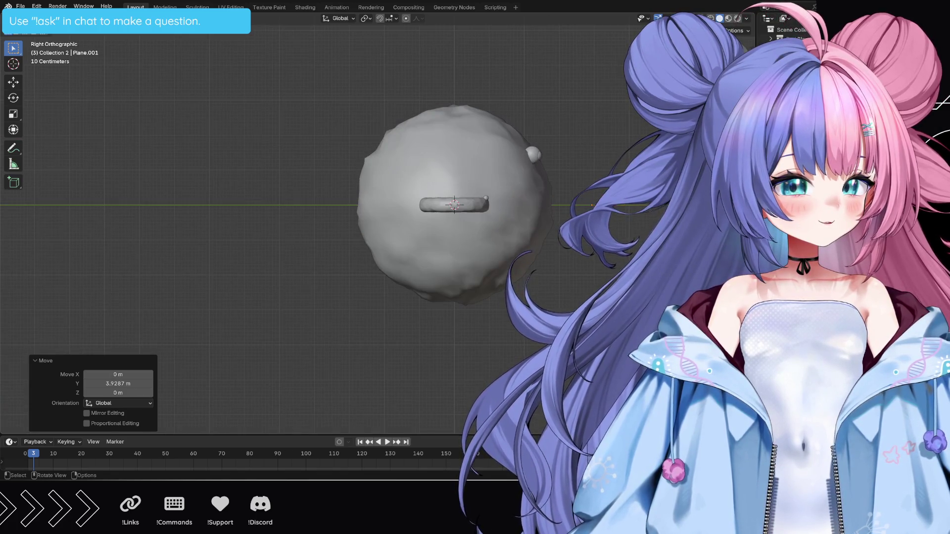
key(g)
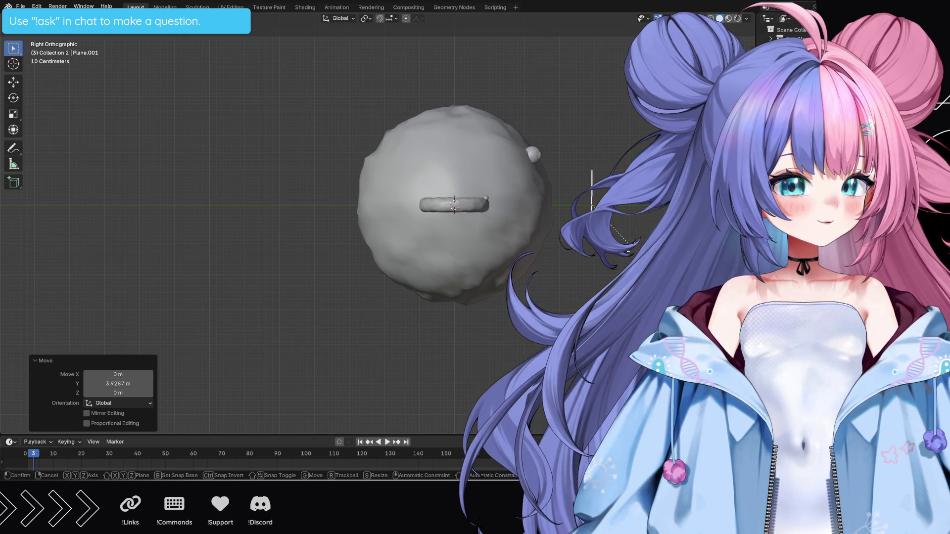
click(628, 229)
mouse_move(628, 230)
middle_down()
mouse_move(539, 236)
mouse_move(546, 227)
middle_up()
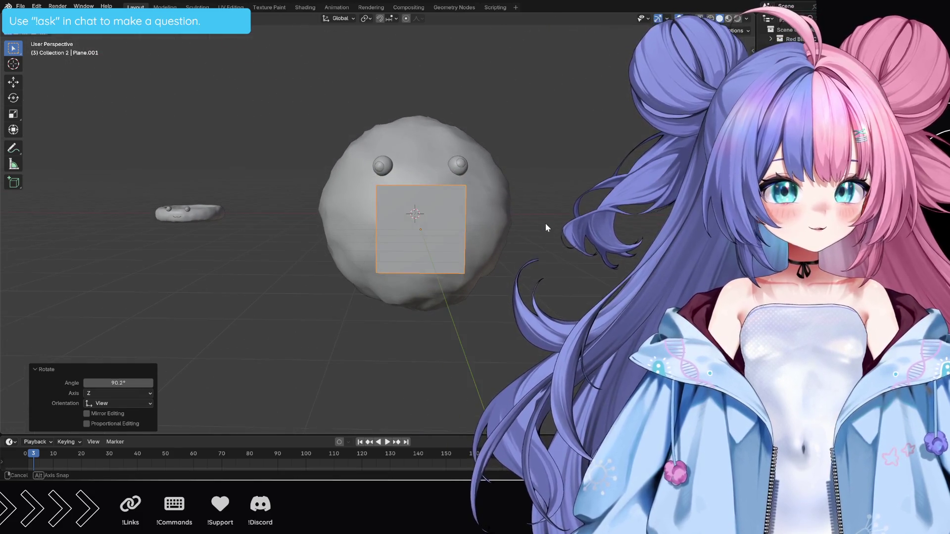
key(s)
key(z)
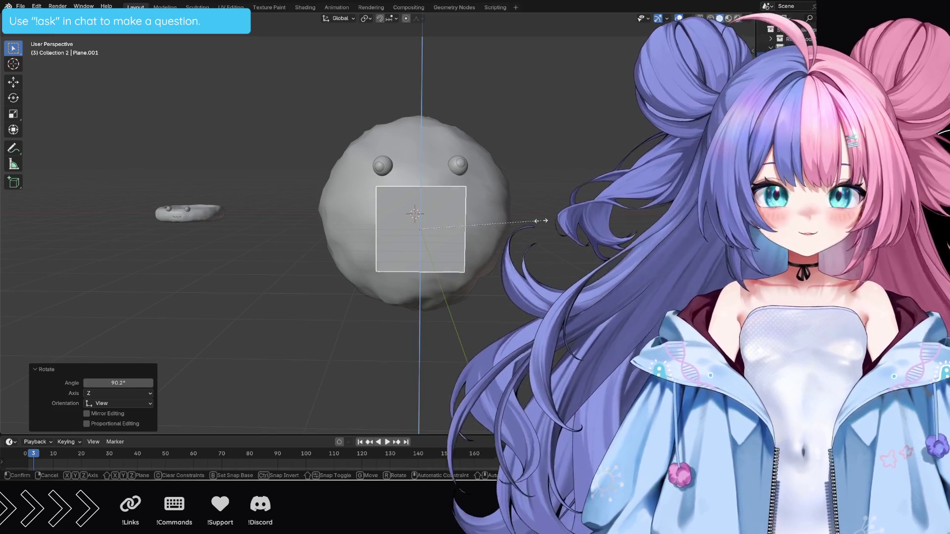
click(423, 240)
scroll(485, 255, up, 4)
scroll(552, 262, up, 2)
scroll(553, 262, down, 6)
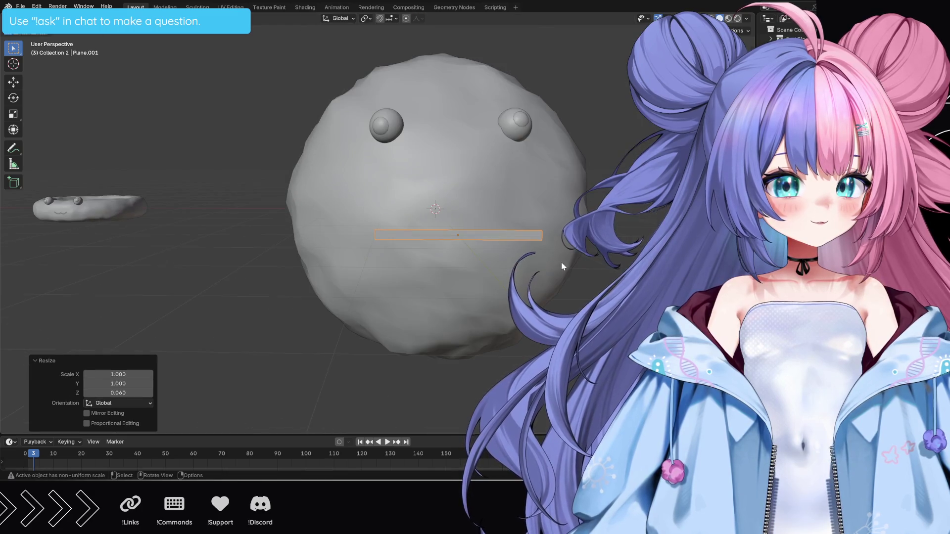
From the orthographic back view, widen the strip along X across the face and thicken it on Z.
middle_drag(553, 262, 591, 264)
click(592, 264)
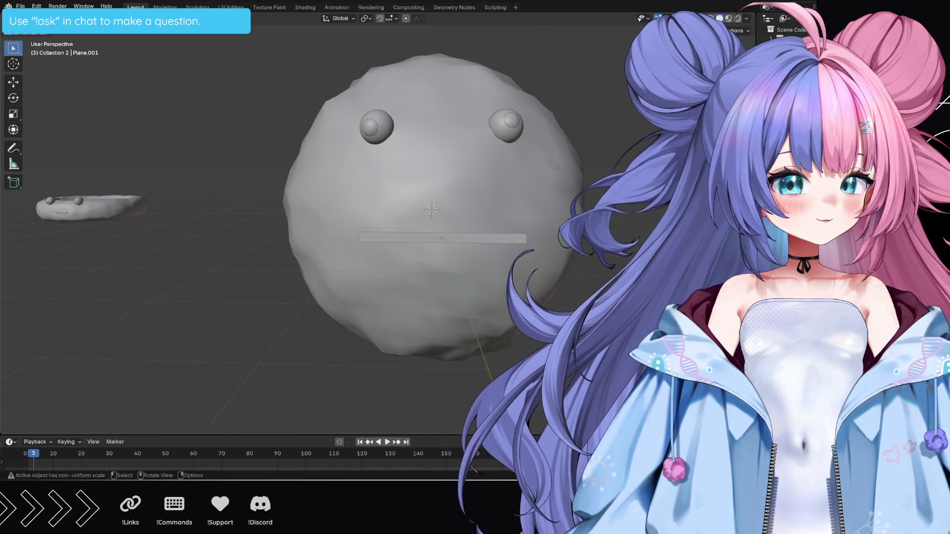
key(KP_5)
key(ctrl+KP_1)
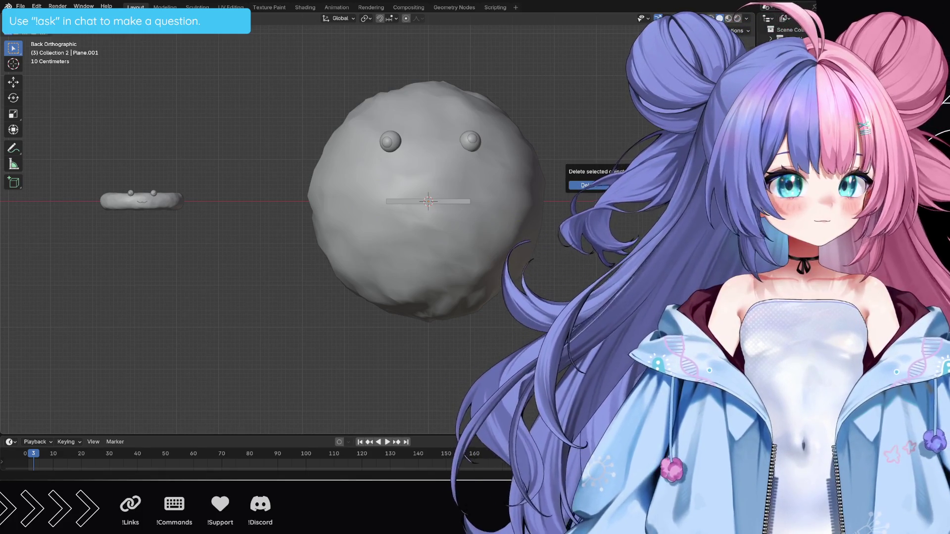
key(x)
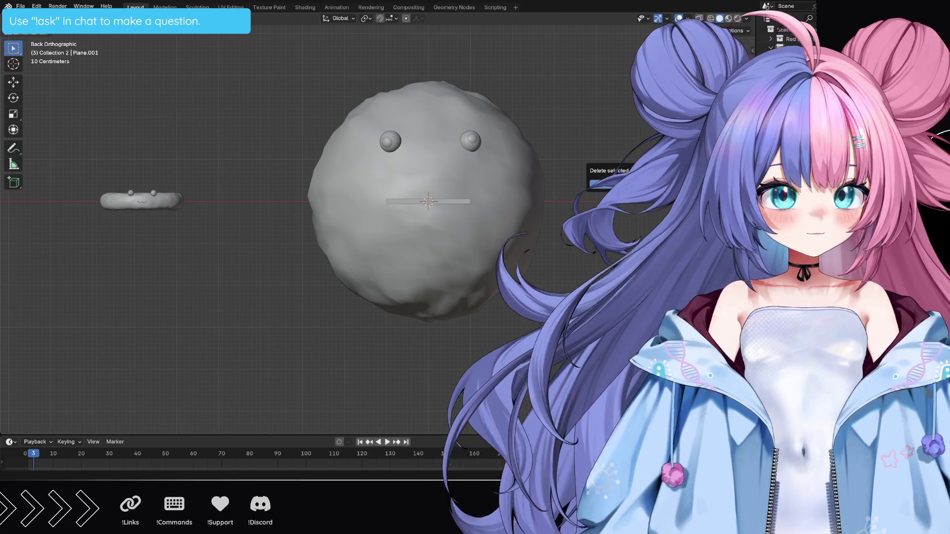
key(s)
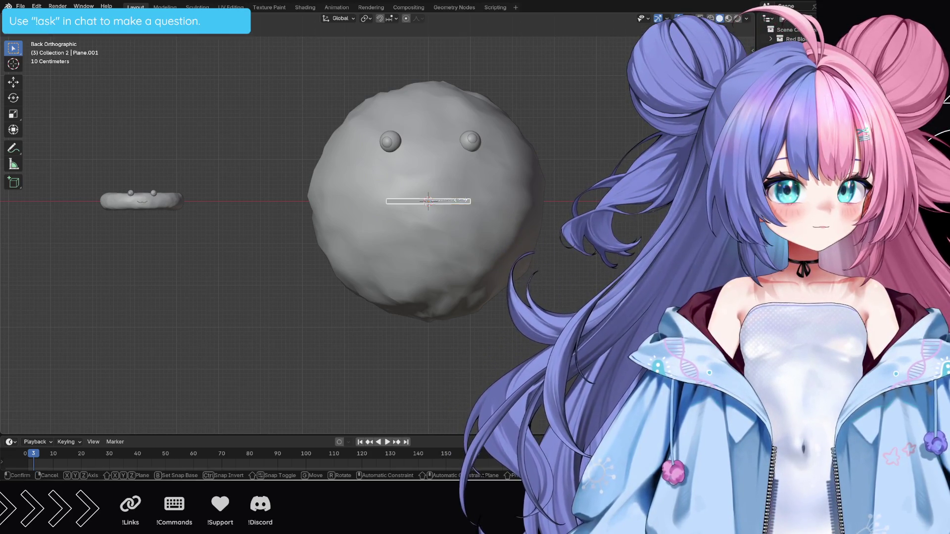
key(x)
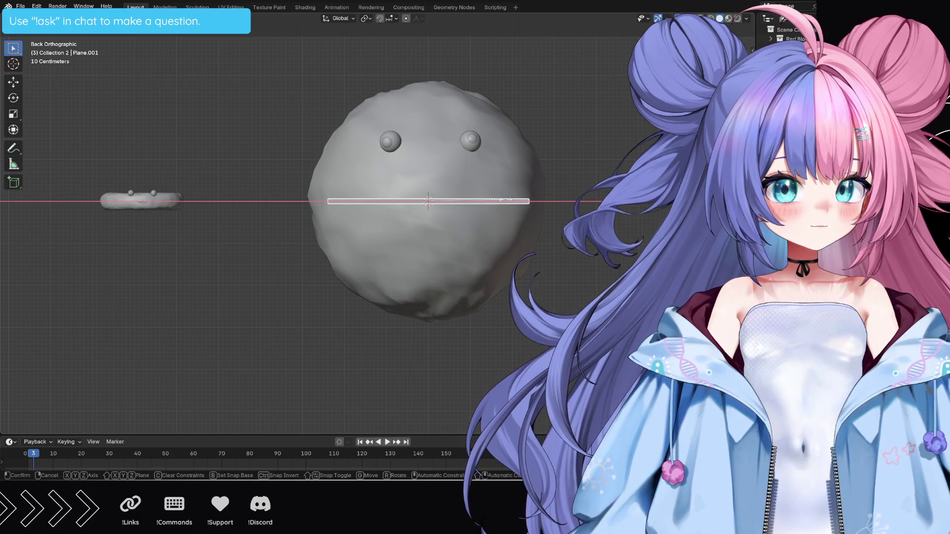
click(484, 200)
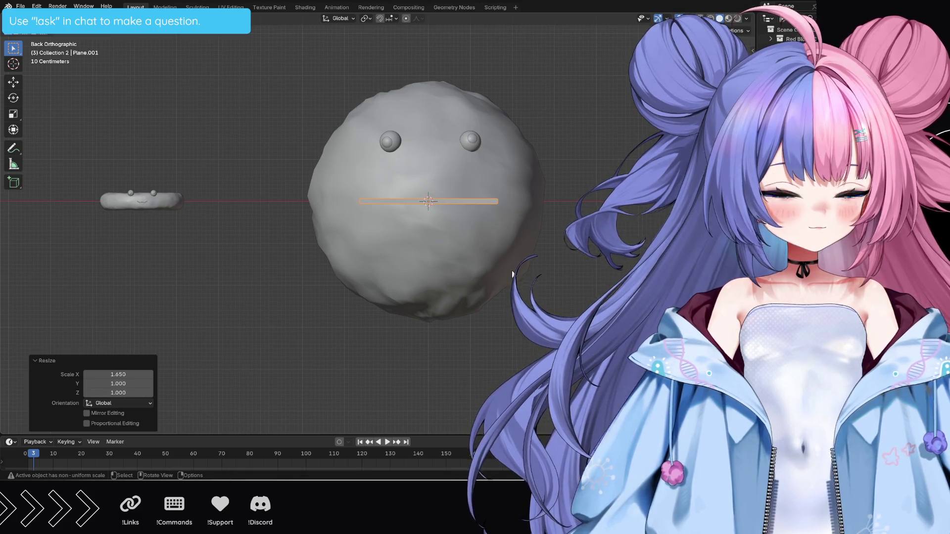
key(s)
key(z)
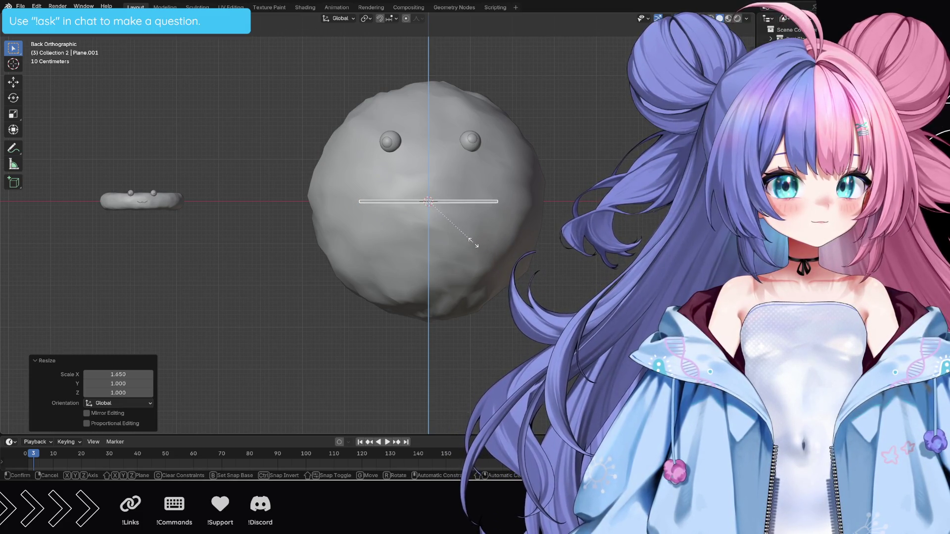
click(475, 238)
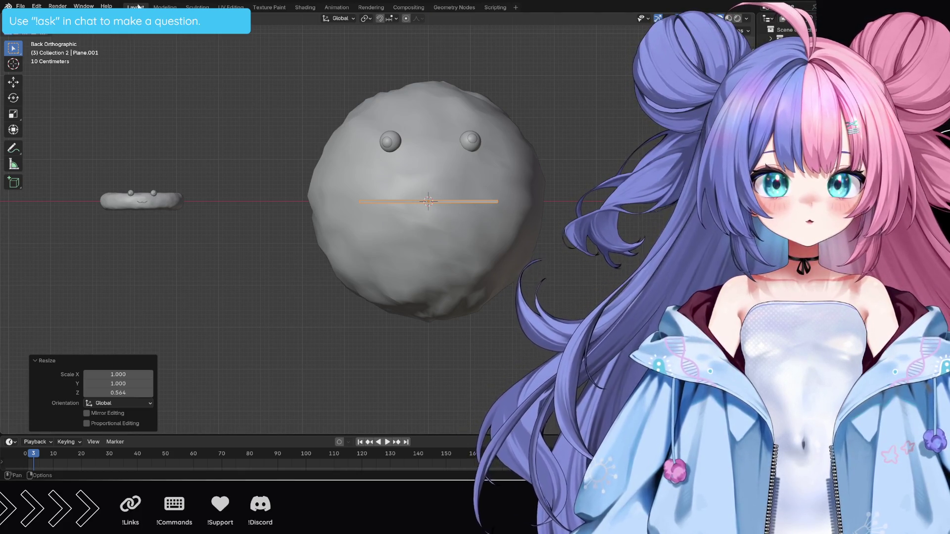
click(165, 7)
middle_drag(362, 336, 363, 332)
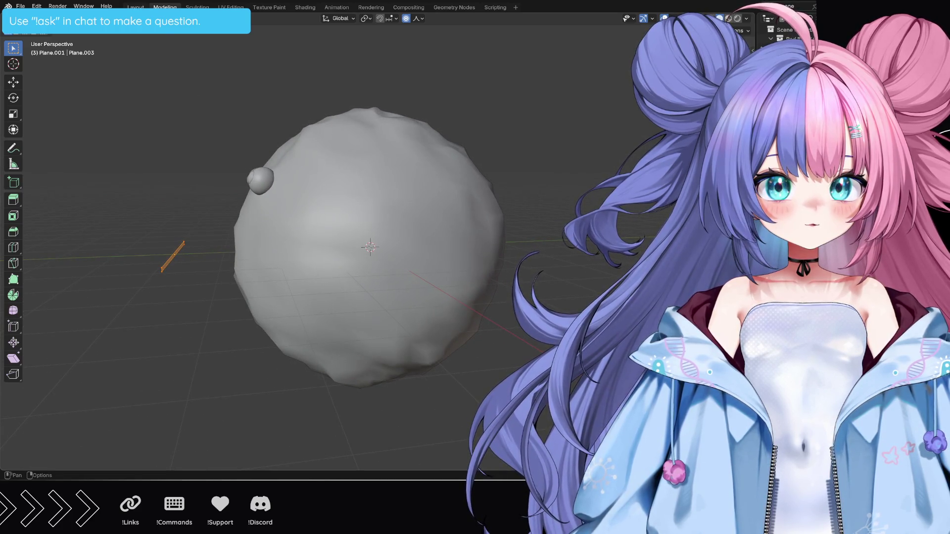
In Layout, slide the mouth strip along Y so it sits flush against the sphere's face.
key(ctrl+Page_Up)
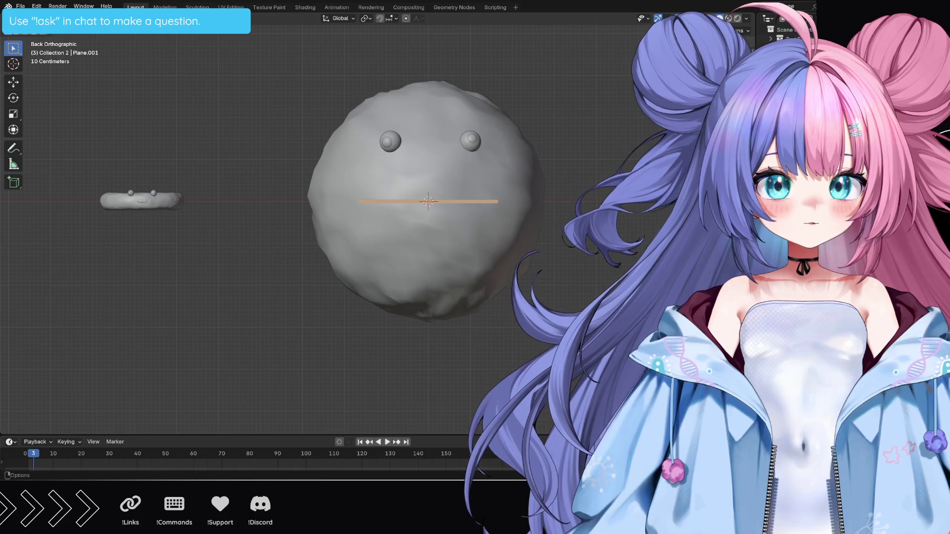
alt+middle_drag(594, 207, 575, 162)
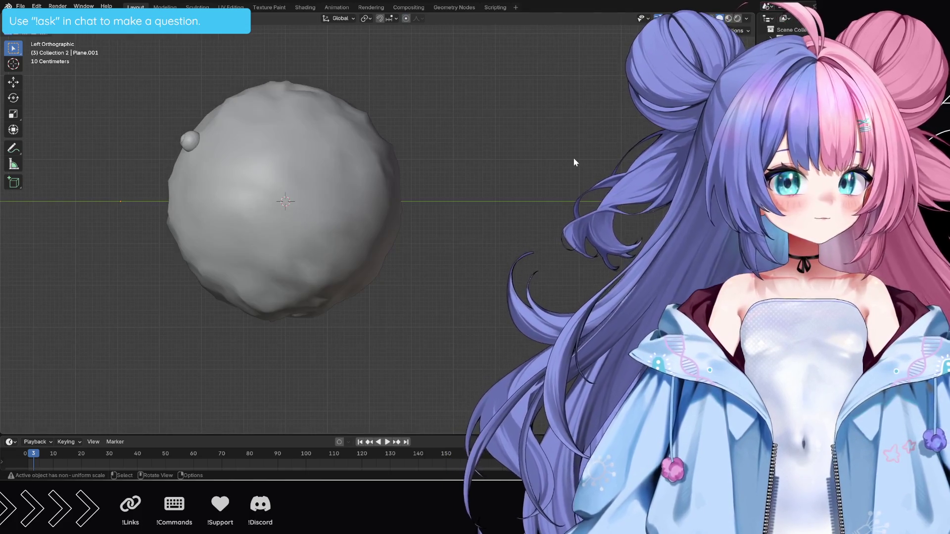
key(g)
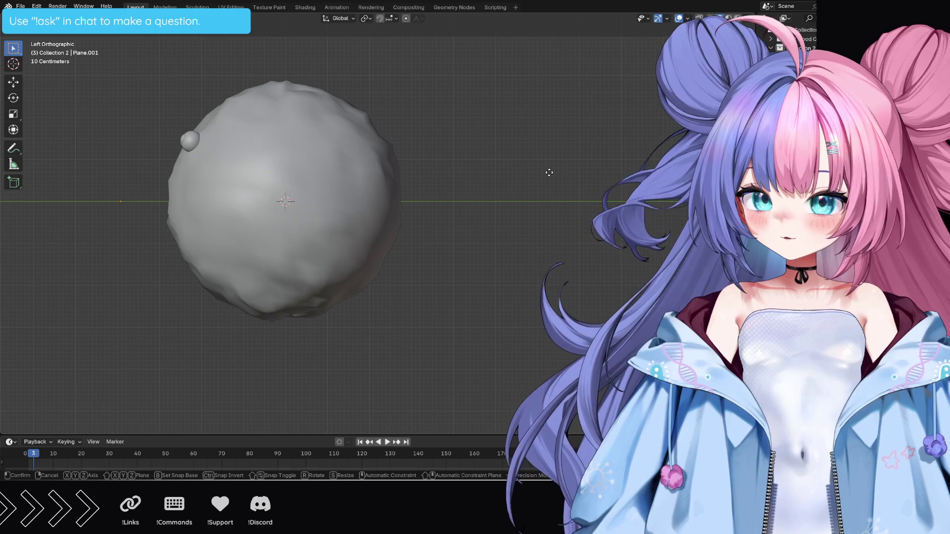
key(y)
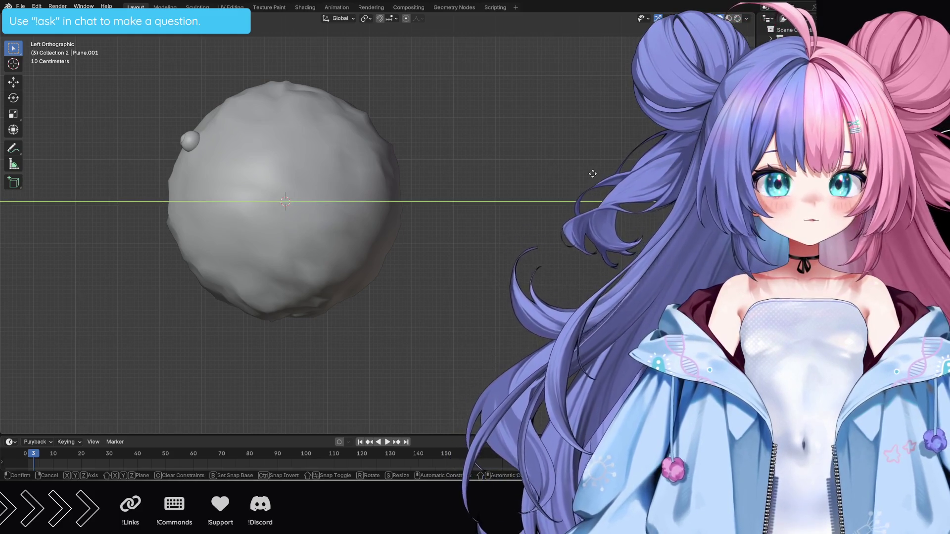
click(593, 174)
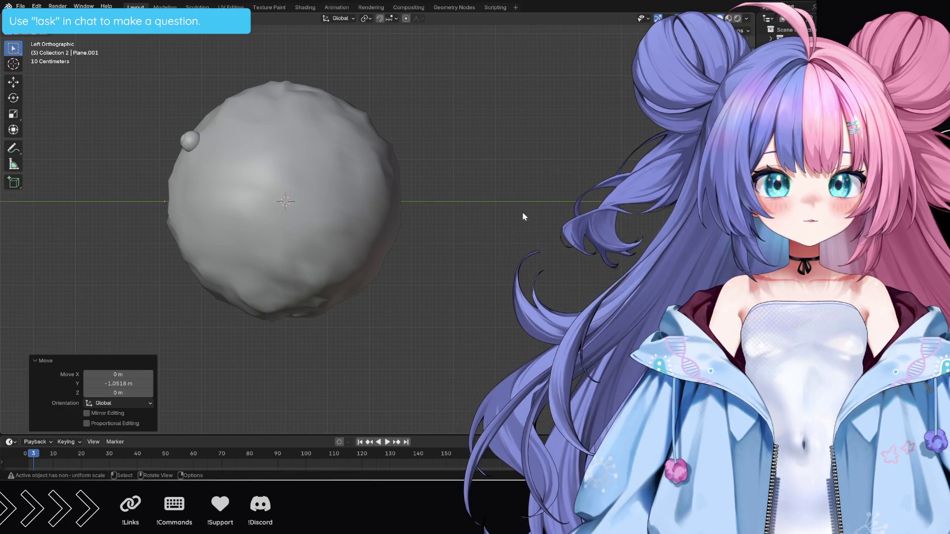
View the head from the back in orthographic and switch to the Modelling workspace.
alt+middle_drag(525, 214, 564, 215)
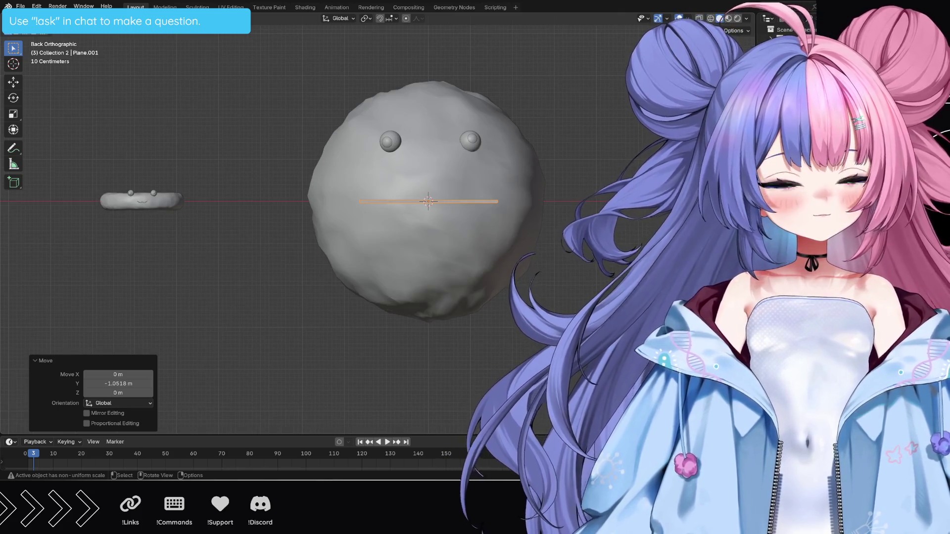
scroll(427, 200, up, 3)
scroll(428, 201, up, 4)
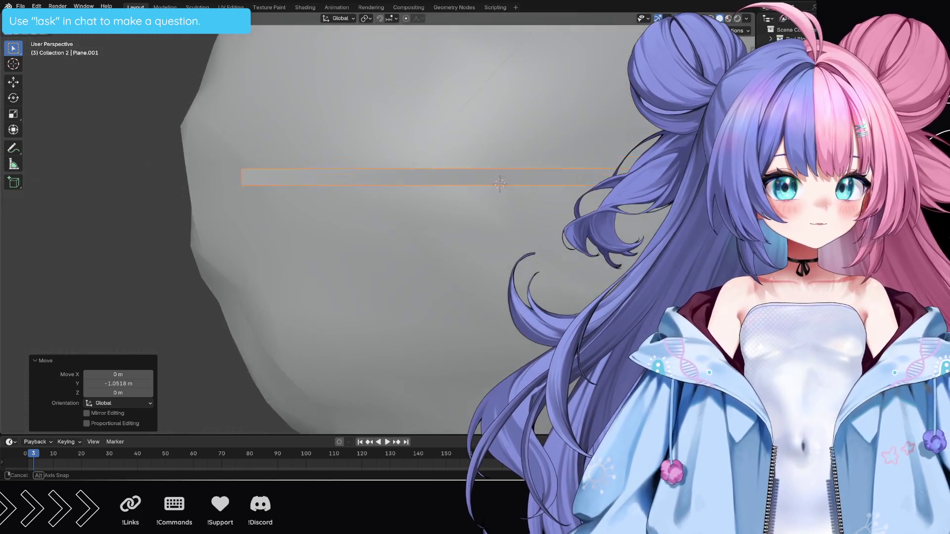
middle_drag(427, 200, 461, 223)
key(KP_5)
scroll(428, 223, down, 3)
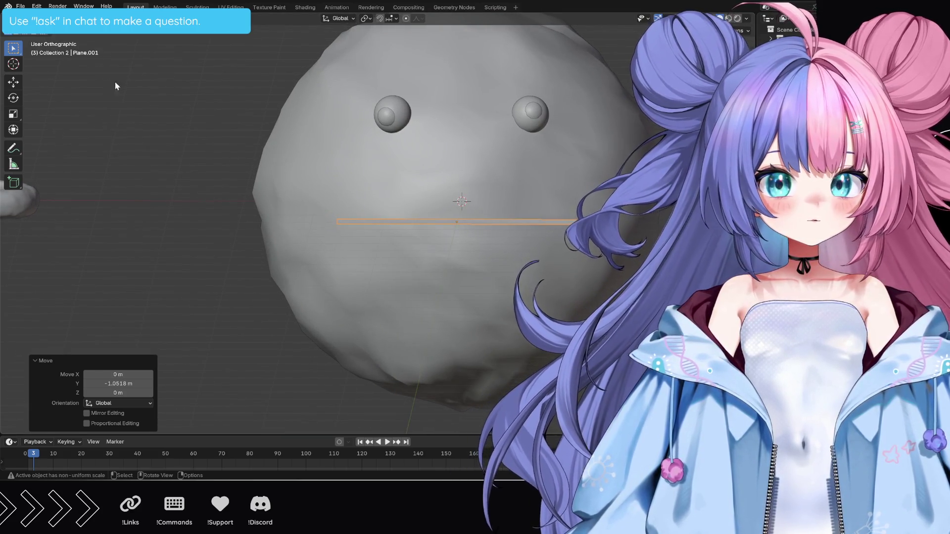
click(163, 7)
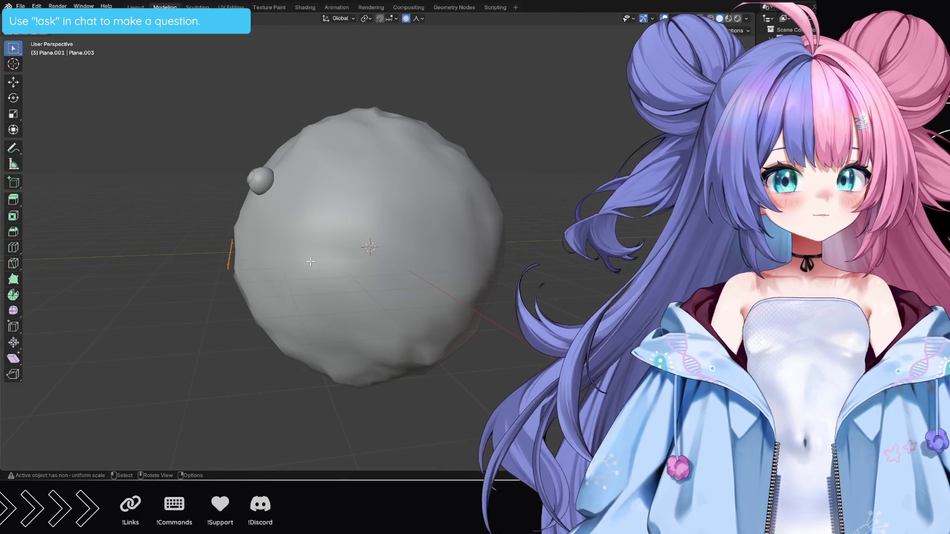
Loop-cut the mouth strip into a long row of short segments across the face.
middle_drag(311, 262, 399, 261)
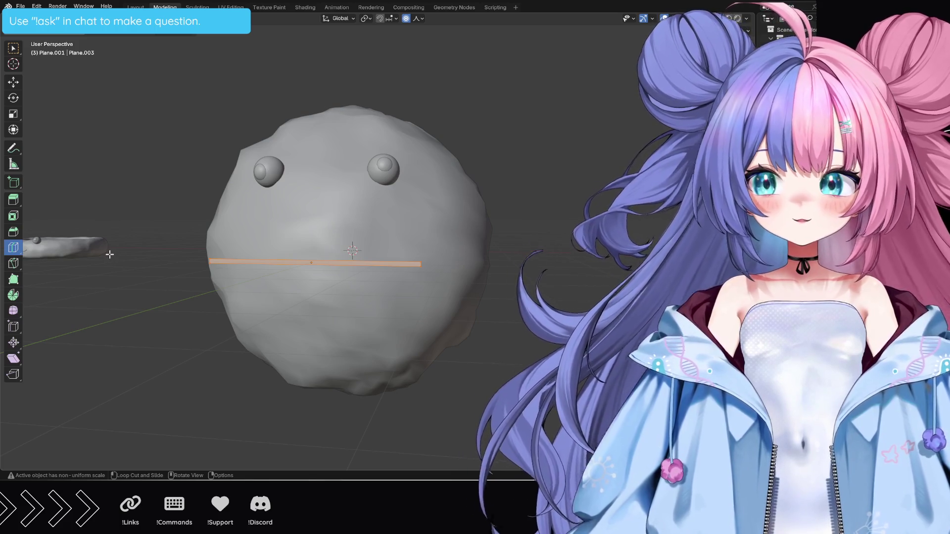
middle_drag(105, 241, 278, 294)
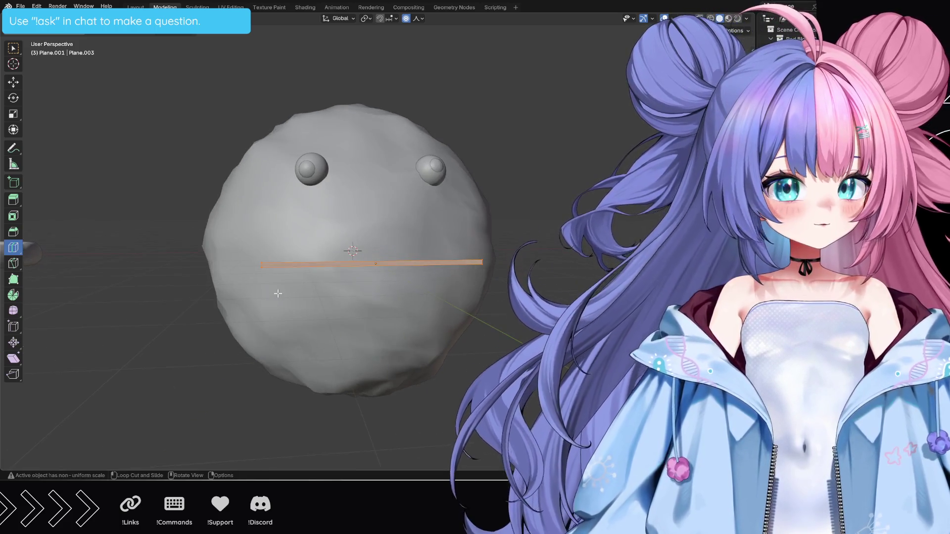
scroll(278, 294, up, 5)
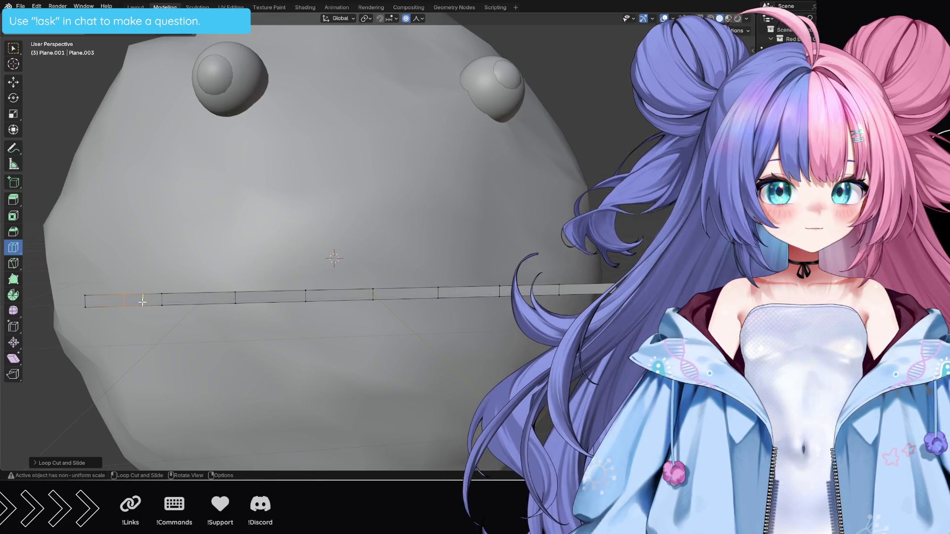
scroll(143, 300, up, 2)
scroll(143, 301, down, 4)
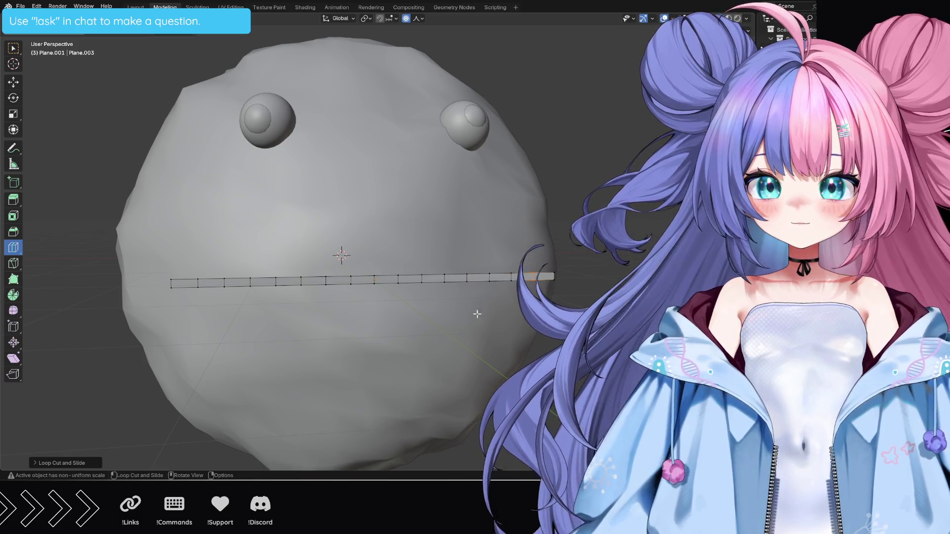
middle_drag(469, 315, 464, 316)
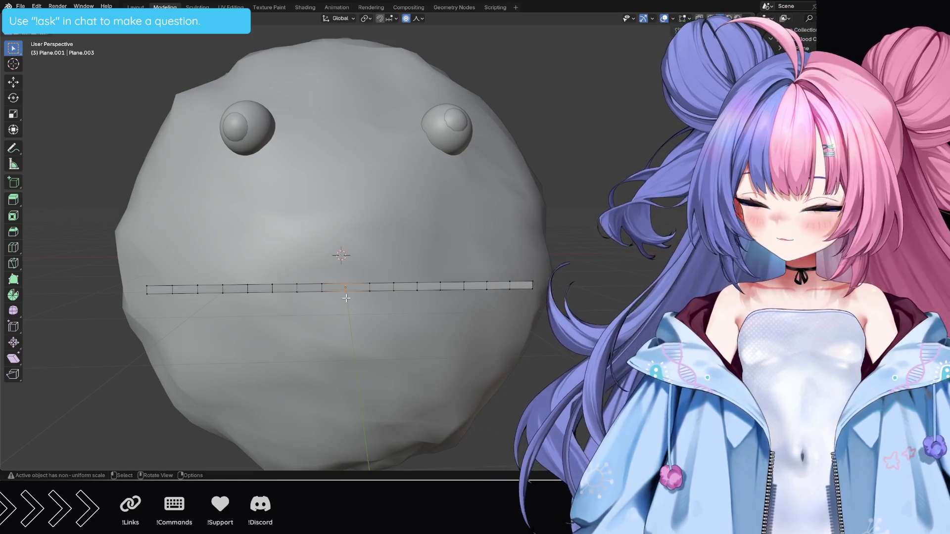
Test-pull the strip's middle vertex down on Z, cancel it, and bring up the falloff choices.
key(g)
key(z)
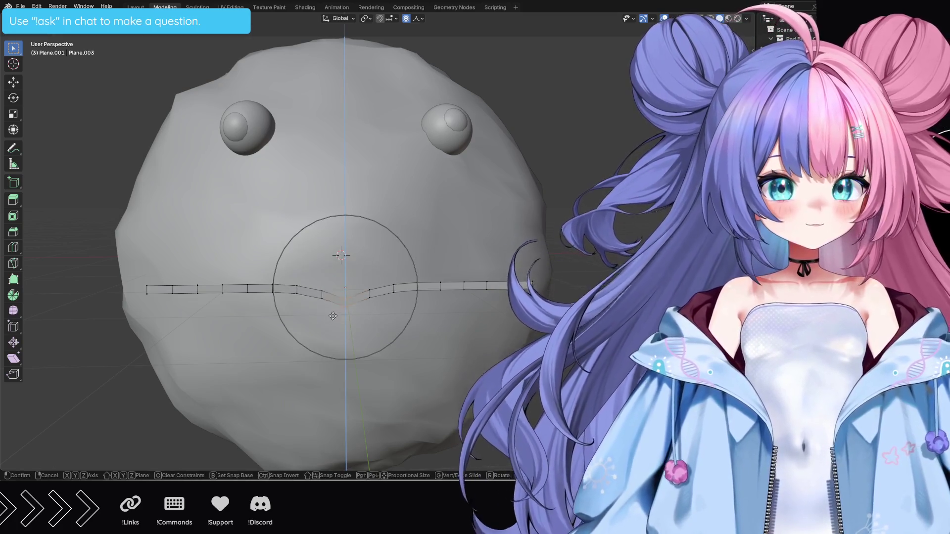
scroll(332, 319, down, 3)
scroll(332, 325, down, 3)
scroll(331, 331, down, 3)
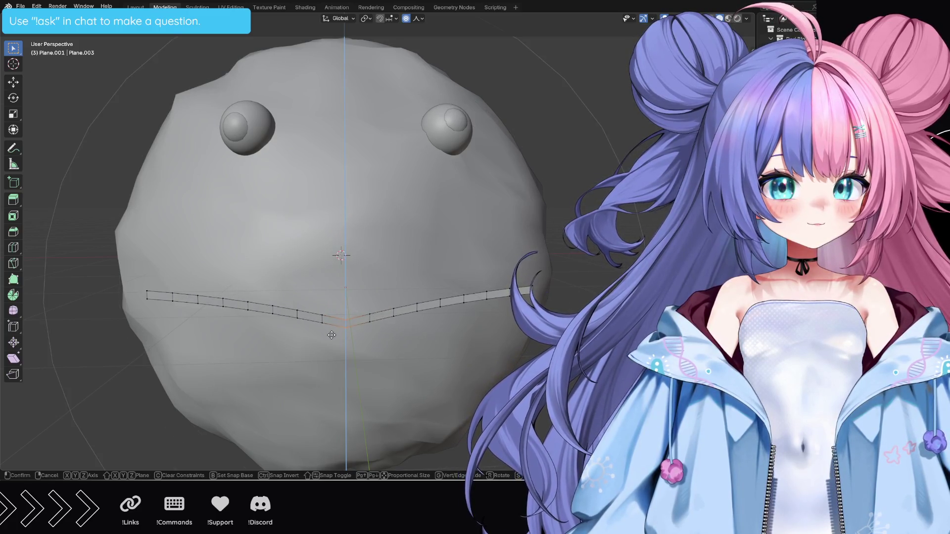
scroll(334, 350, down, 2)
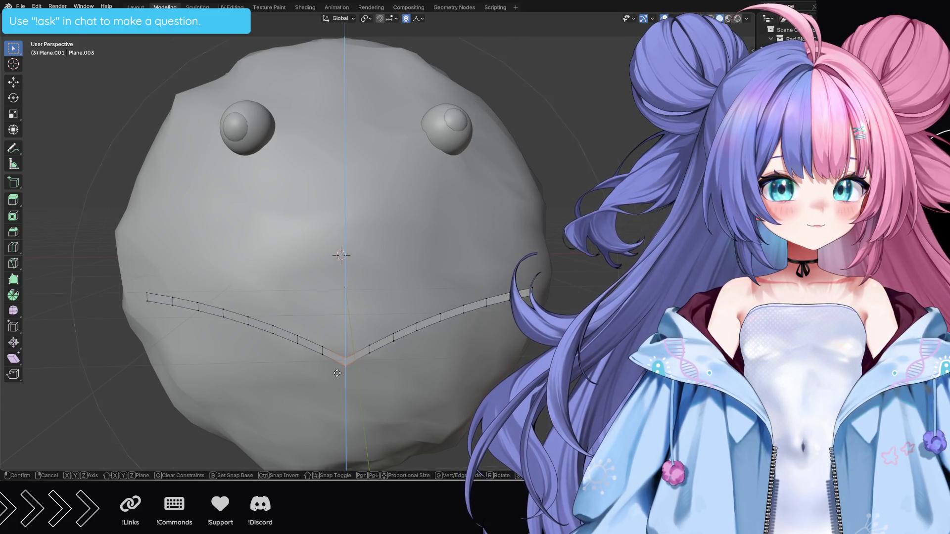
scroll(337, 371, down, 2)
scroll(337, 373, up, 3)
scroll(337, 374, up, 3)
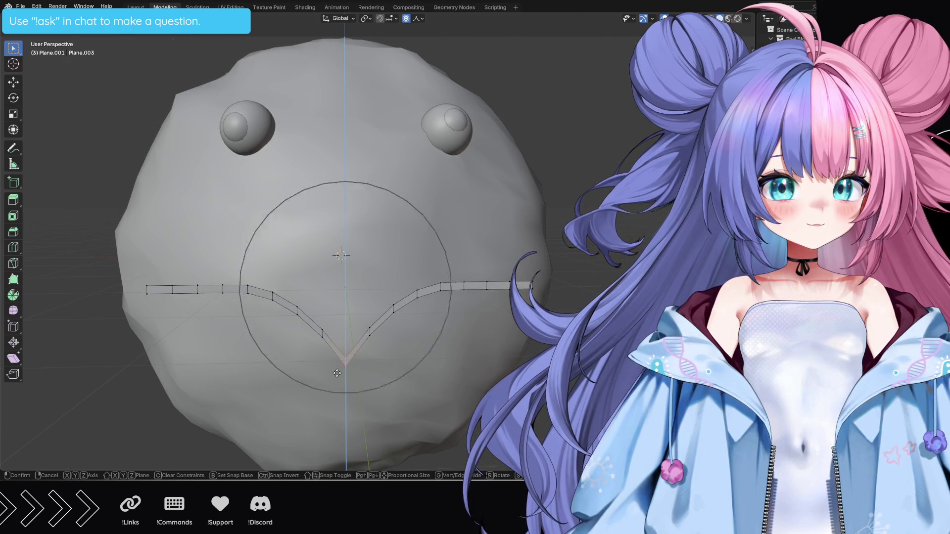
scroll(337, 373, up, 1)
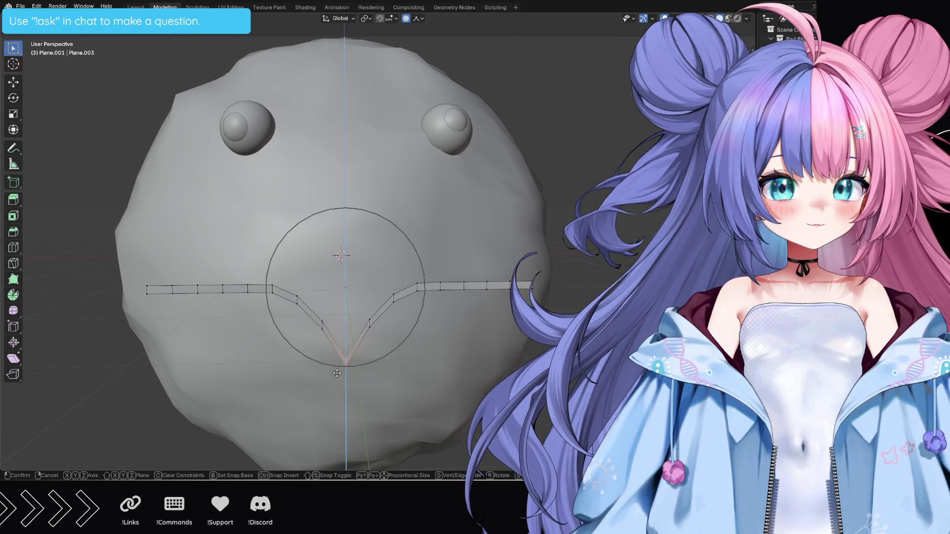
key(Escape)
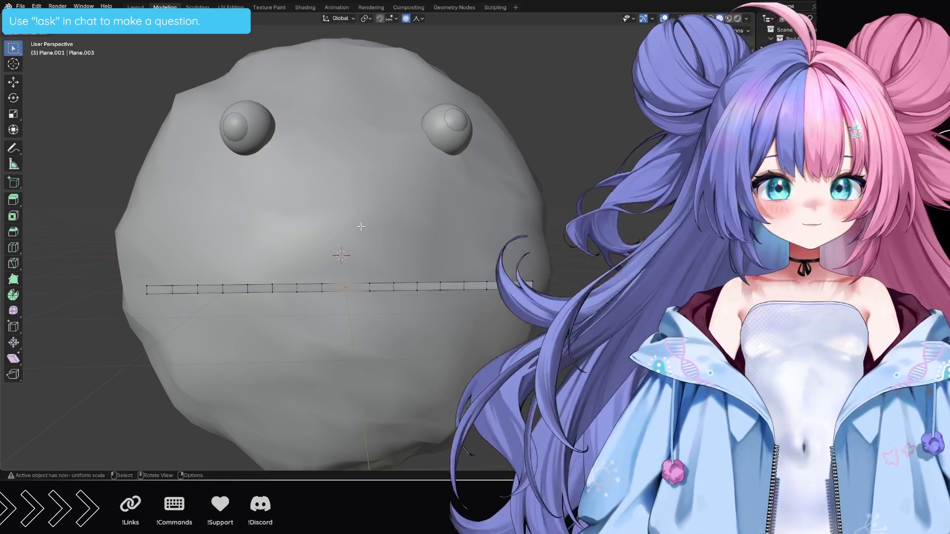
click(415, 18)
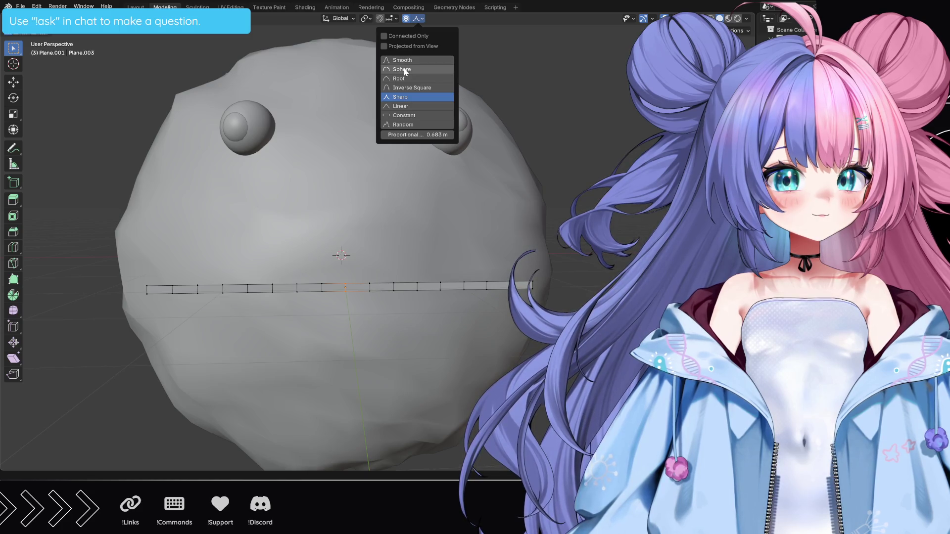
With Sphere falloff, pull the strip's middle down into a smooth smile-shaped arc.
click(405, 70)
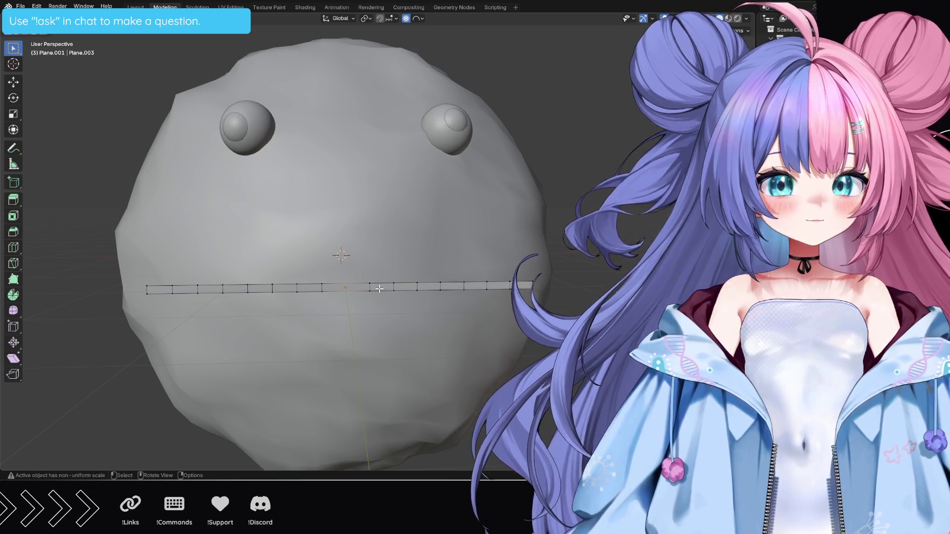
key(g)
key(z)
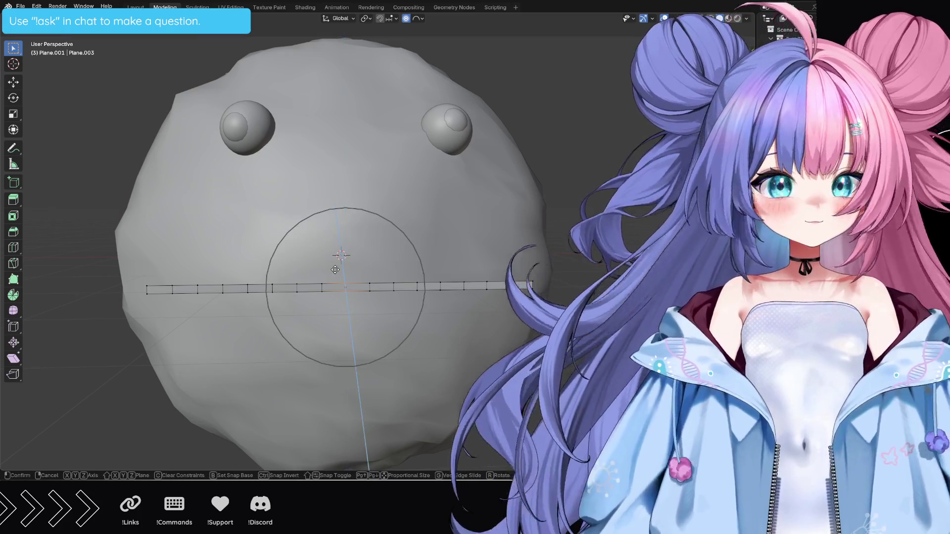
key(y)
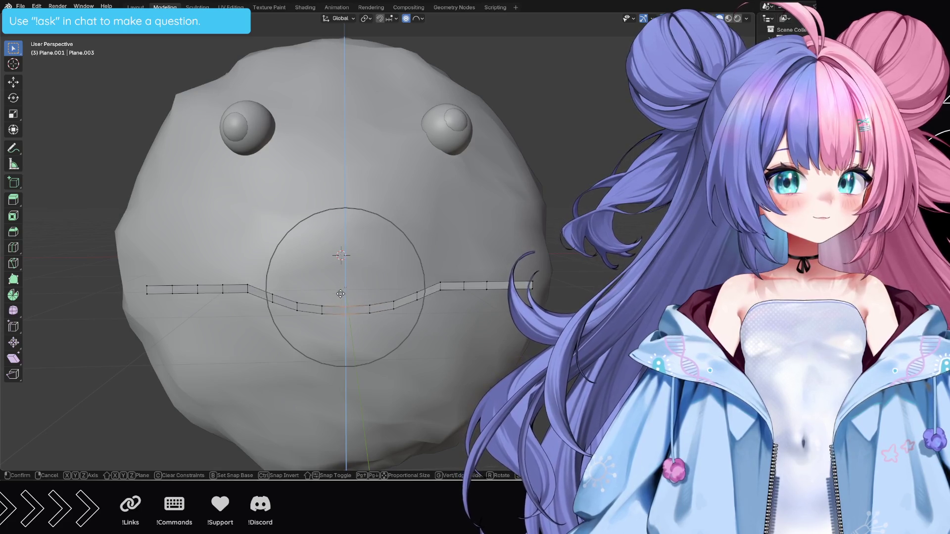
scroll(345, 326, down, 5)
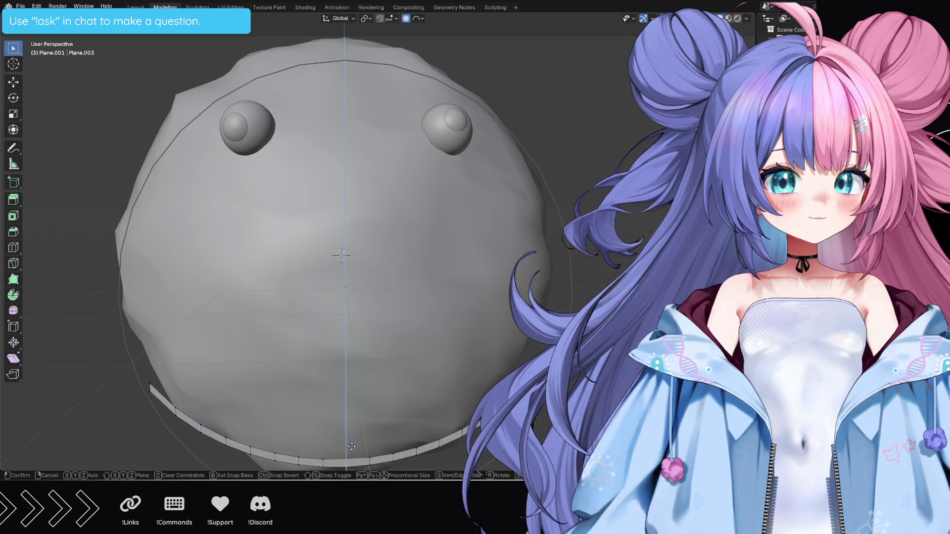
click(354, 90)
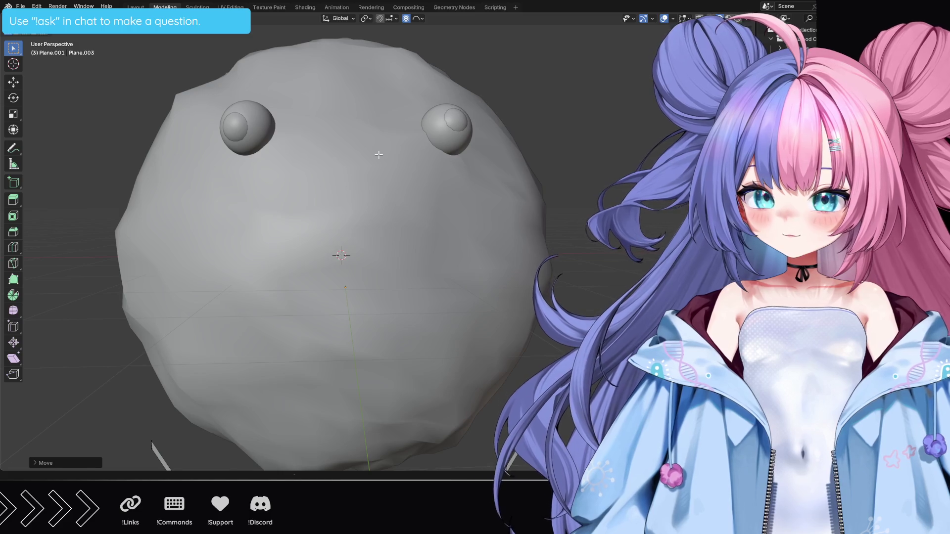
Move the smile curve down on Z to sit below the sphere's eyes.
key(g)
key(z)
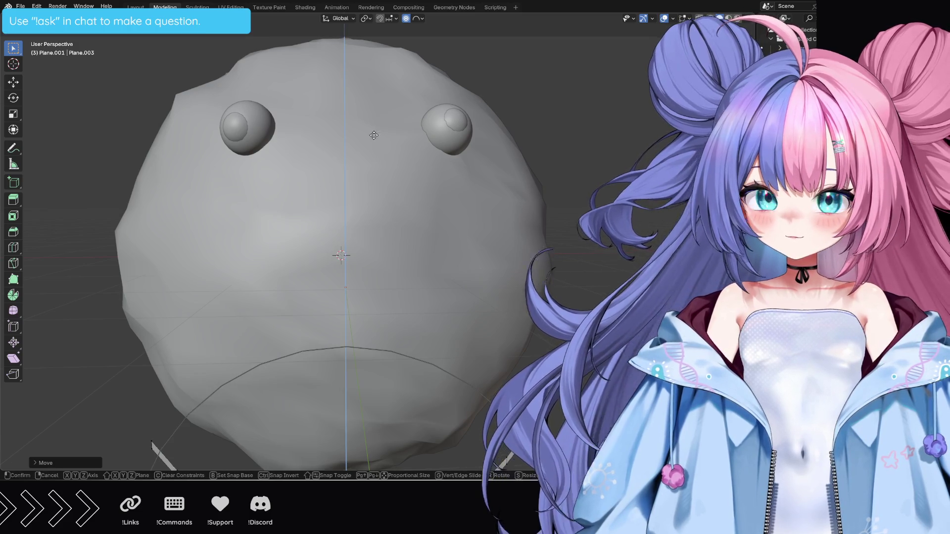
click(361, 97)
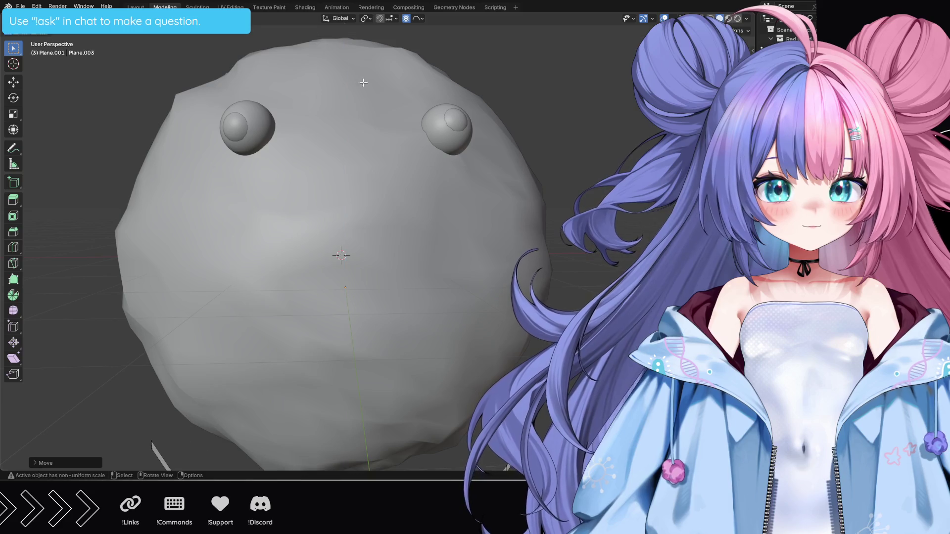
scroll(361, 98, down, 3)
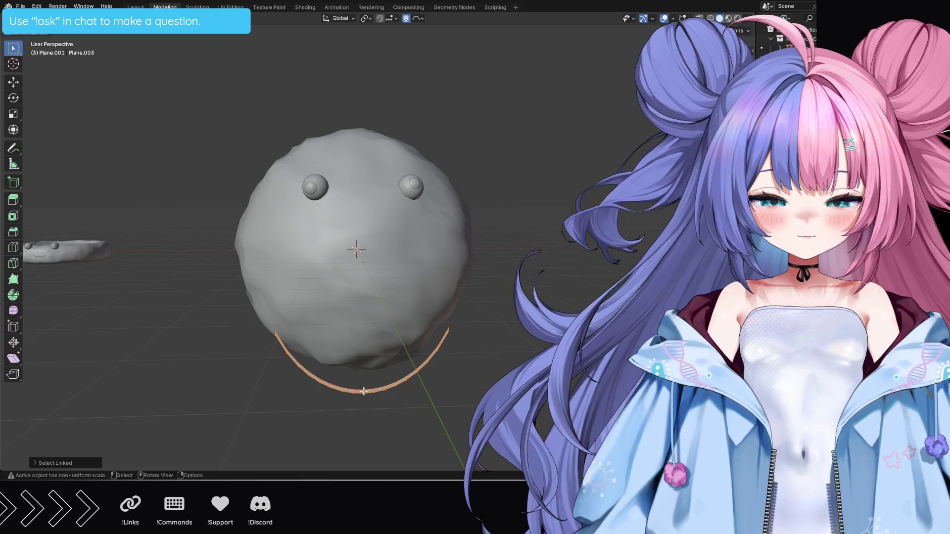
Raise the smile on Z, shrink it to fit under the eyes, and zoom in on the face.
key(g)
key(z)
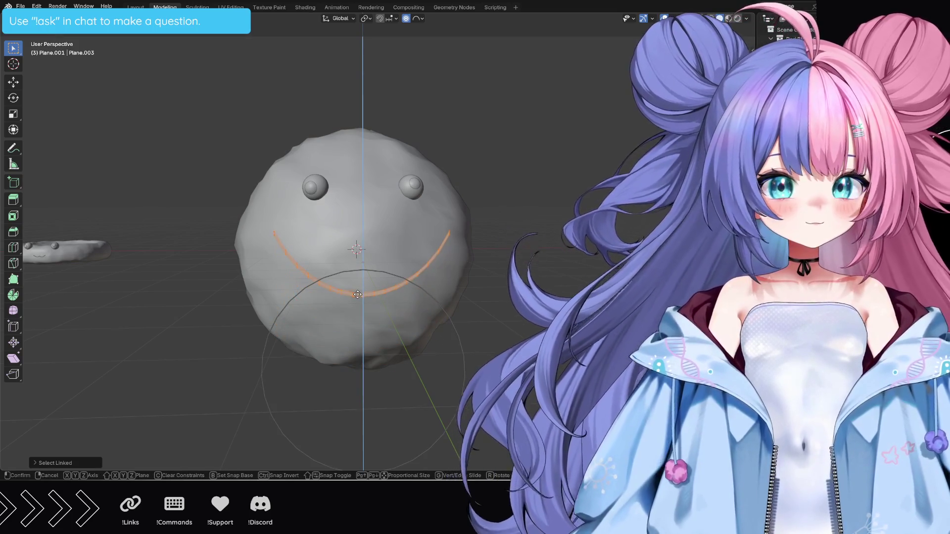
click(357, 277)
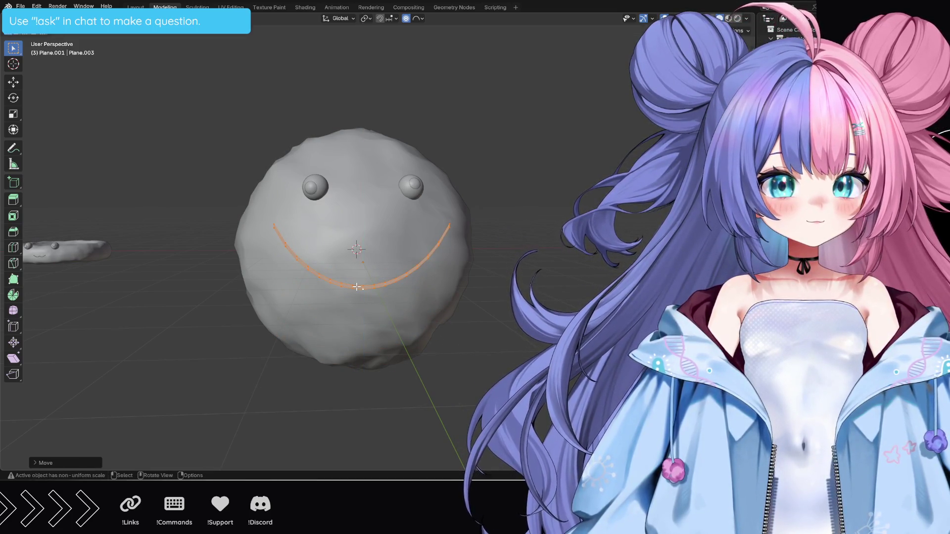
key(s)
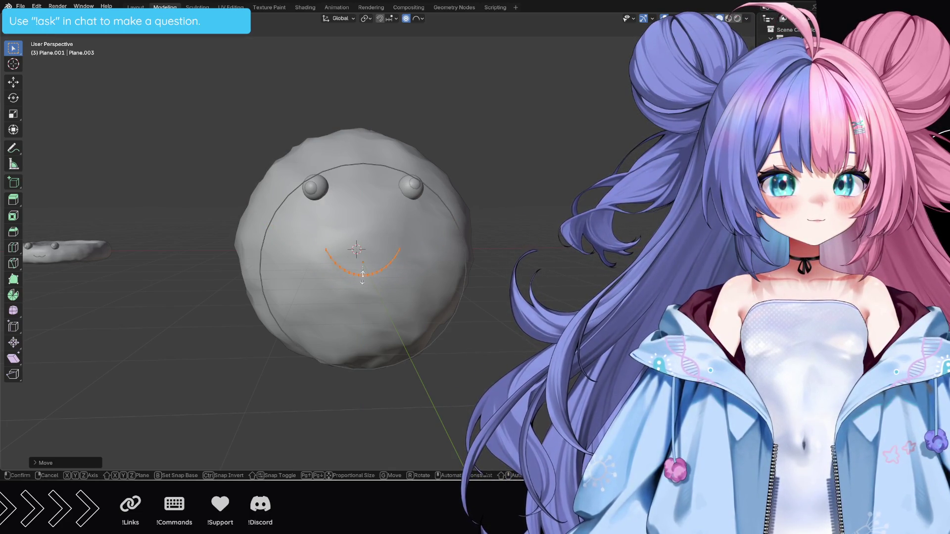
click(362, 276)
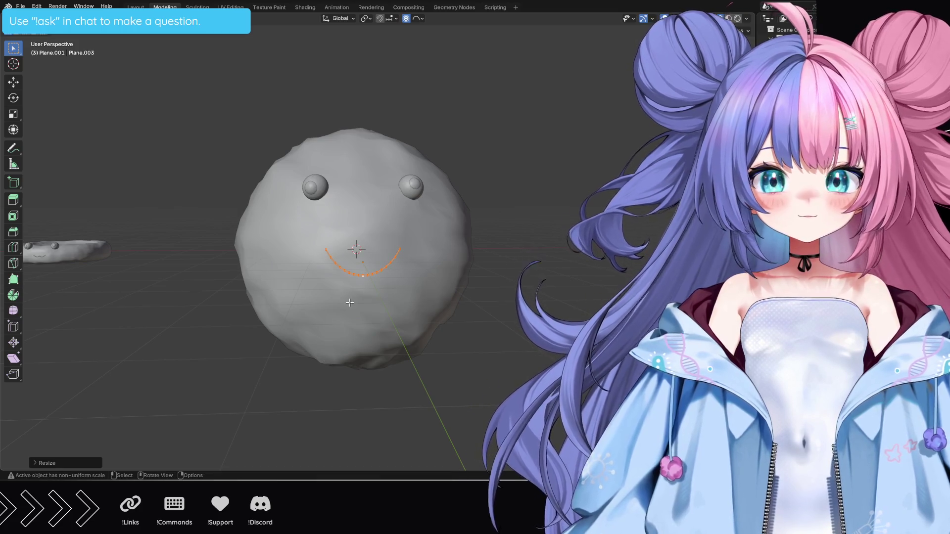
scroll(434, 265, up, 2)
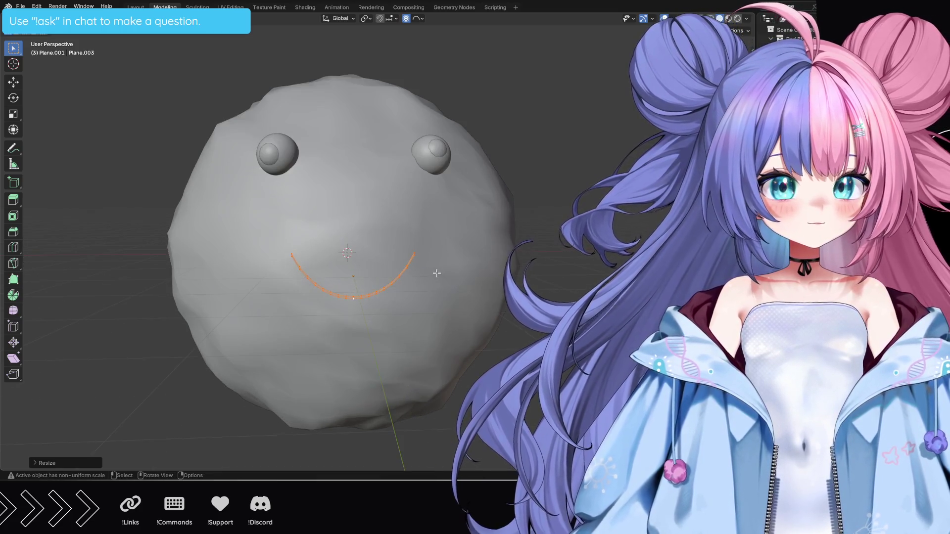
scroll(444, 272, up, 2)
middle_drag(453, 276, 453, 278)
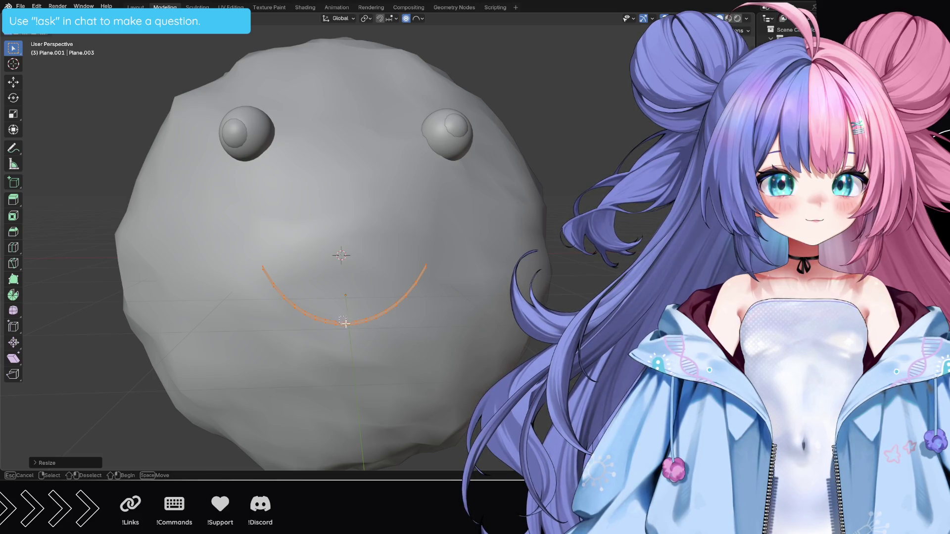
Start moving the smile's middle vertices, then cancel to keep the smooth curve.
key(g)
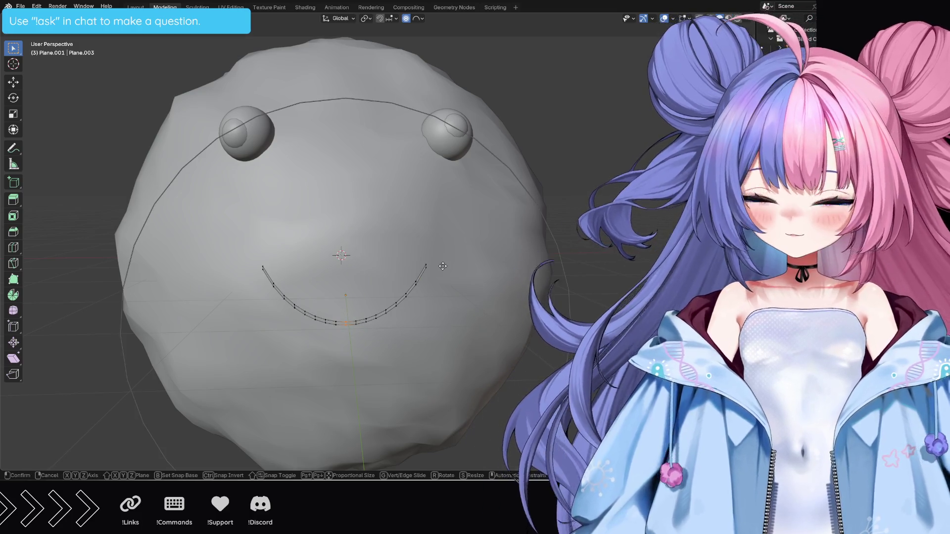
scroll(442, 256, up, 8)
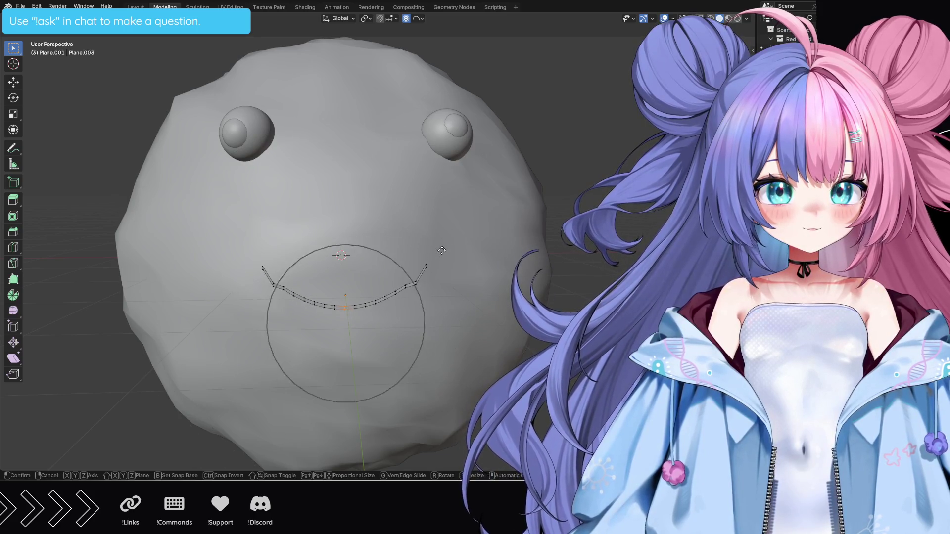
scroll(441, 245, up, 3)
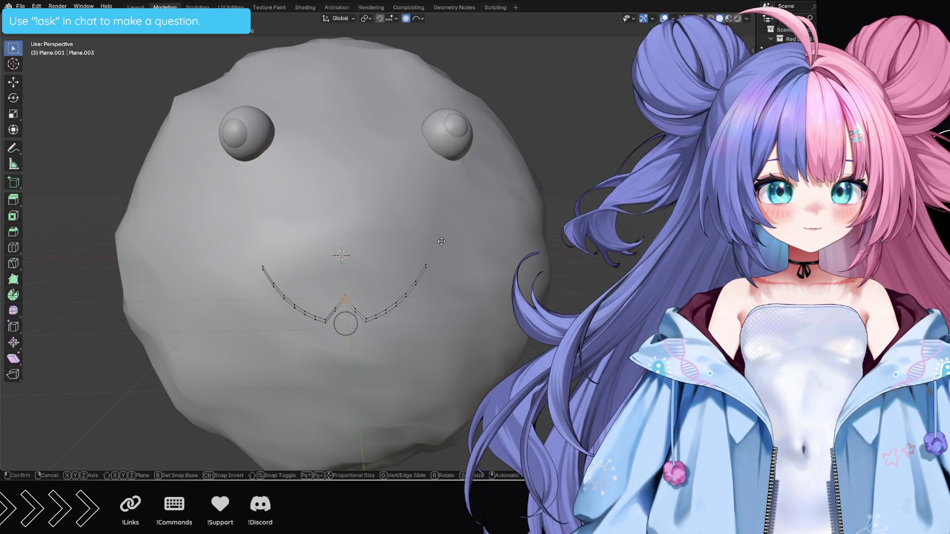
key(Escape)
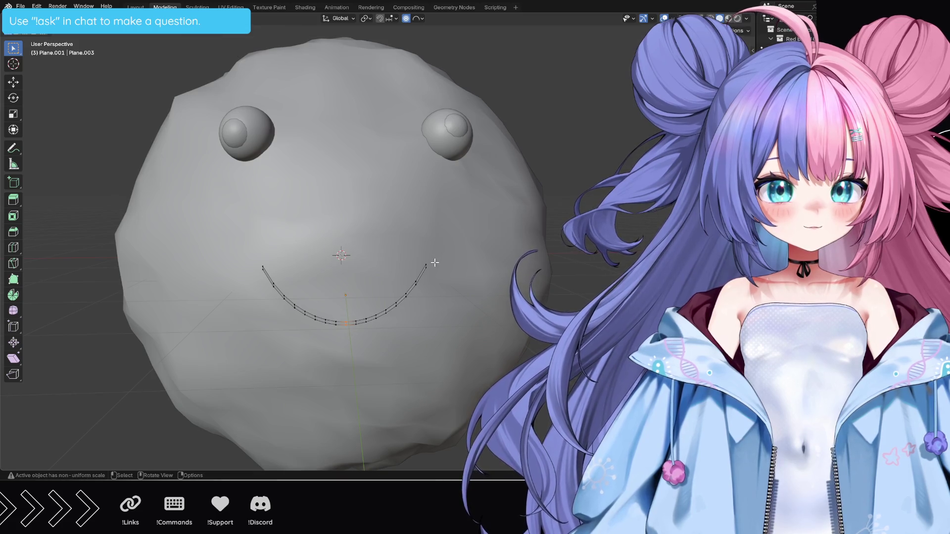
scroll(438, 245, down, 4)
scroll(434, 262, up, 2)
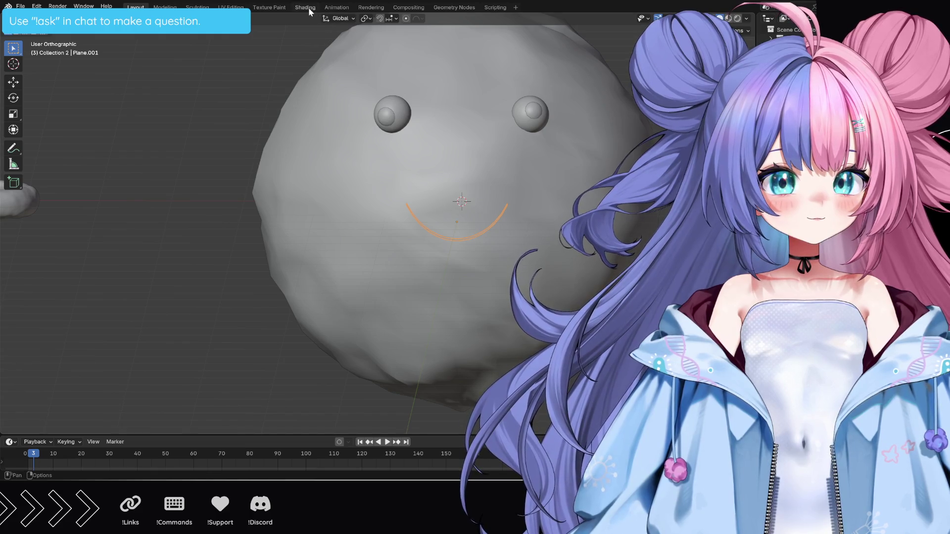
In the Shading workspace, give the smile a new material with a black base colour.
click(304, 7)
click(430, 241)
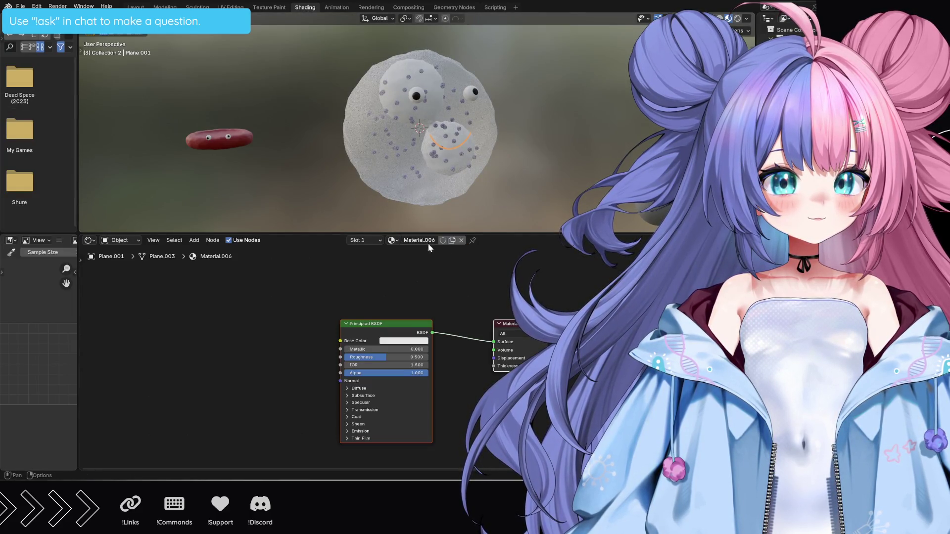
click(411, 343)
drag(448, 259, 449, 274)
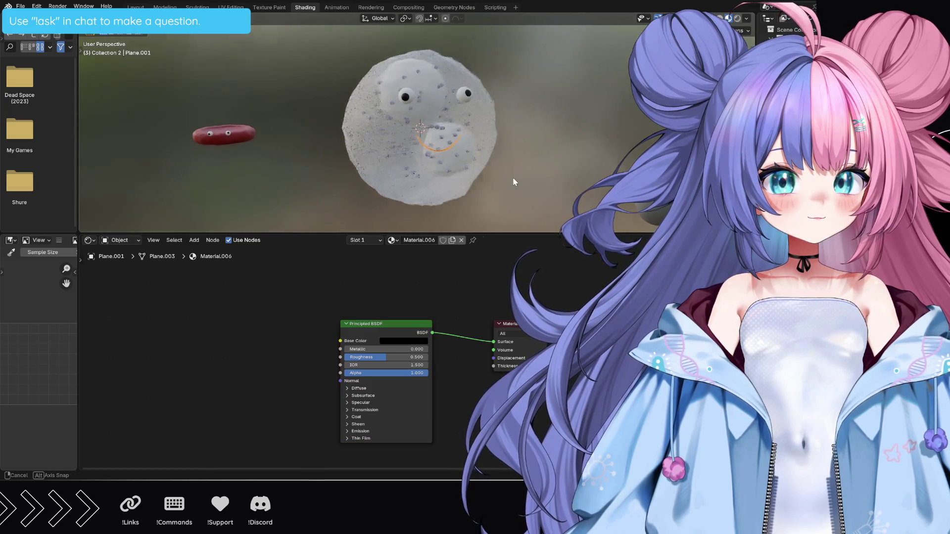
View the blob from the back, enlarge the 3D view, and return to the Layout workspace.
middle_drag(521, 183, 494, 179)
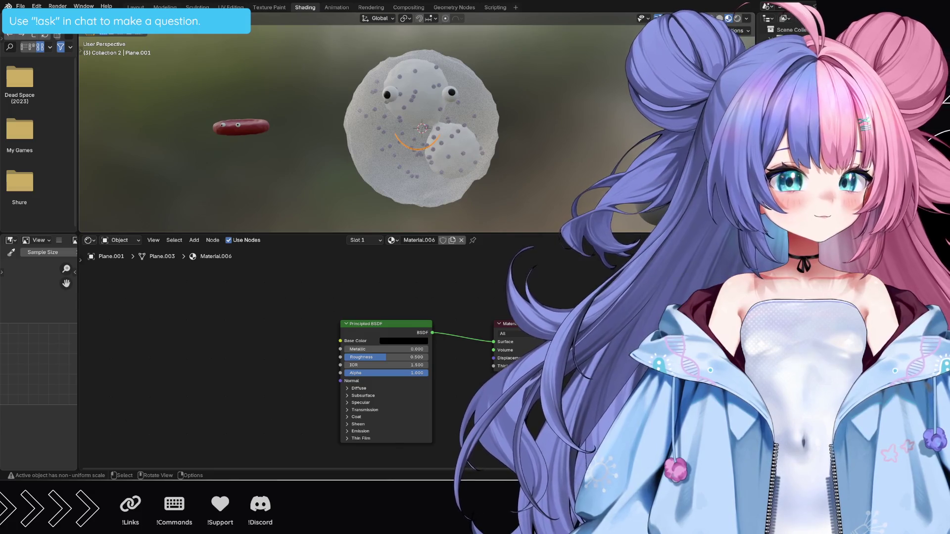
key(ctrl+KP_1)
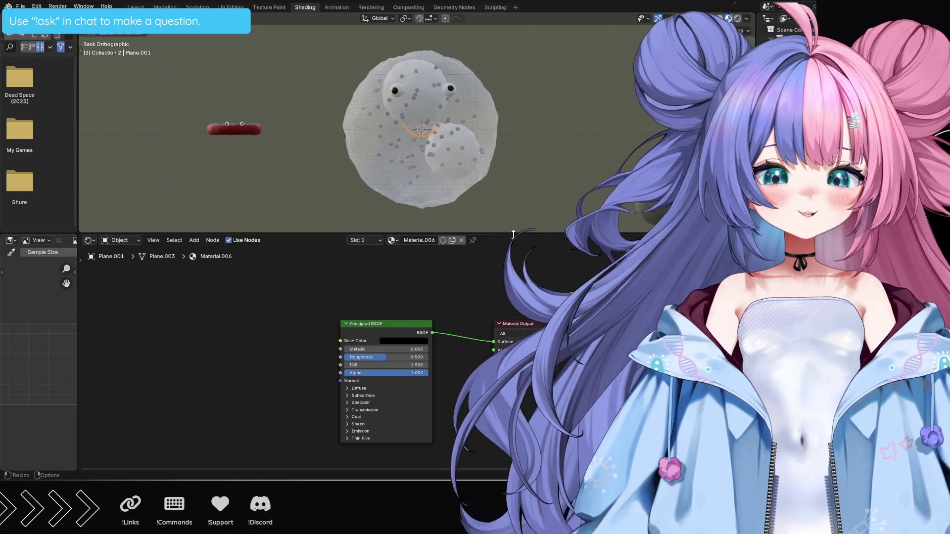
drag(528, 237, 518, 357)
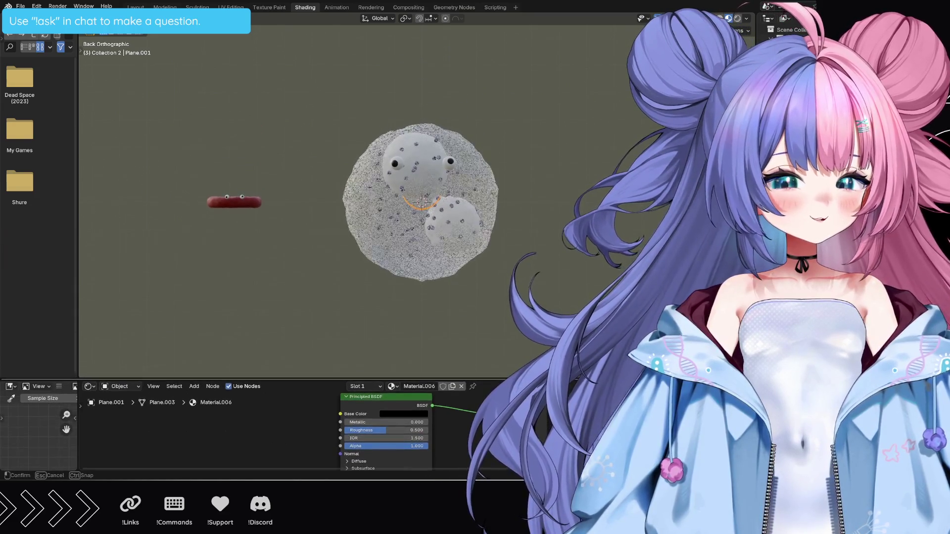
click(136, 6)
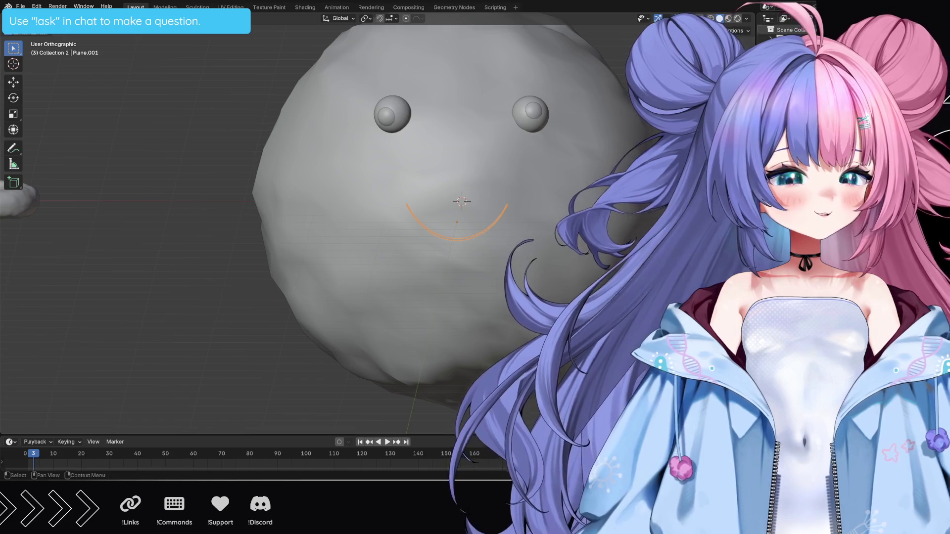
Preview the blob's materials in perspective in the Shading workspace and play the animation.
key(z)
scroll(434, 212, down, 2)
key(KP_5)
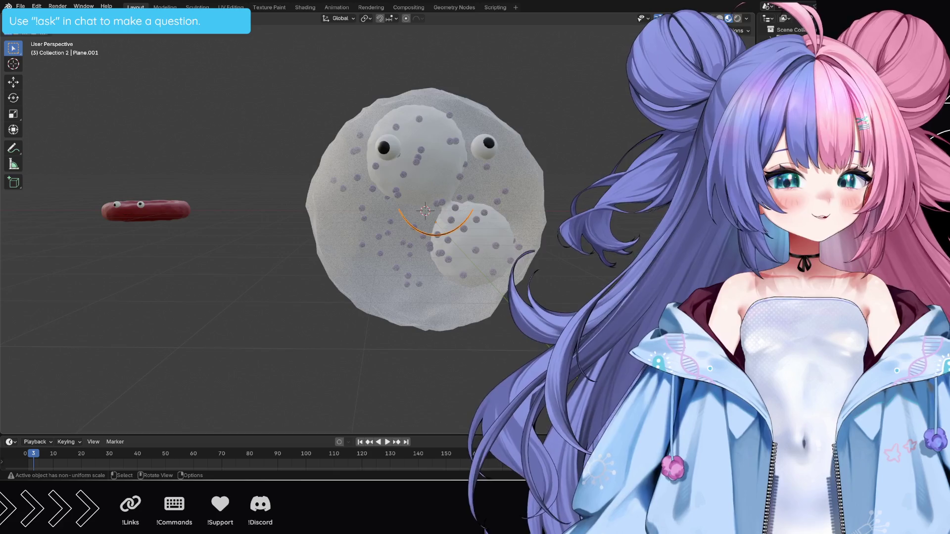
scroll(405, 214, down, 3)
mouse_move(404, 213)
middle_down()
mouse_move(423, 223)
mouse_move(248, 65)
middle_up()
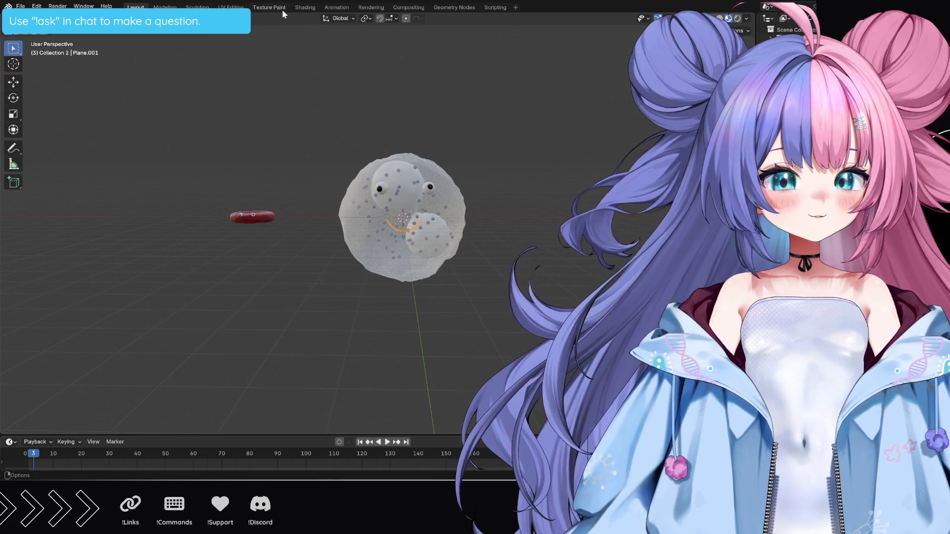
click(306, 8)
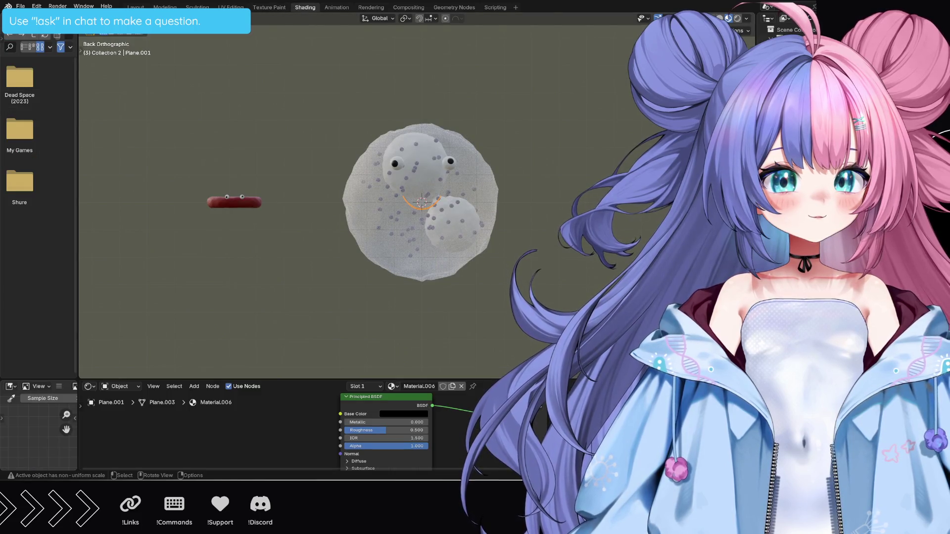
mouse_move(496, 324)
middle_down()
mouse_move(524, 300)
mouse_move(524, 283)
middle_up()
key(space)
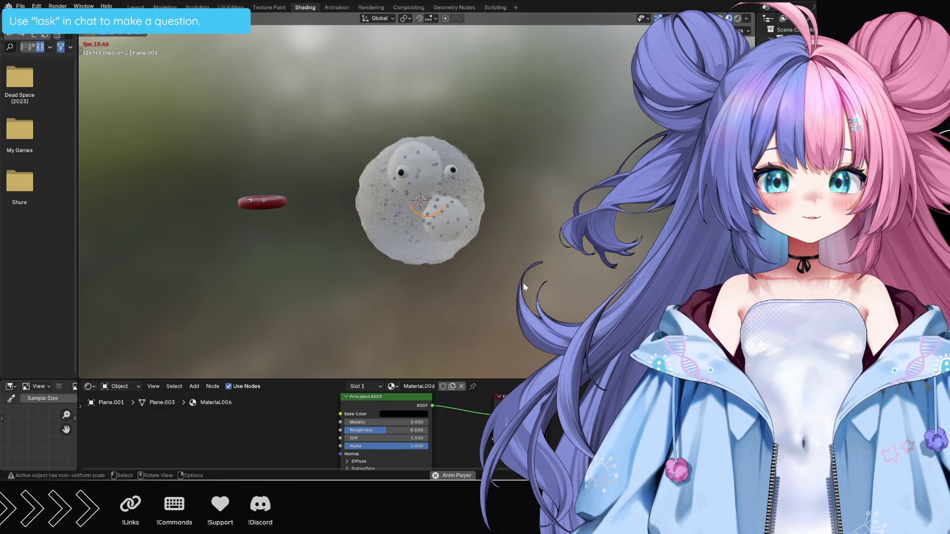
Stop playback at frame 244 and orbit to an orthographic close-up of the smiling face.
key(space)
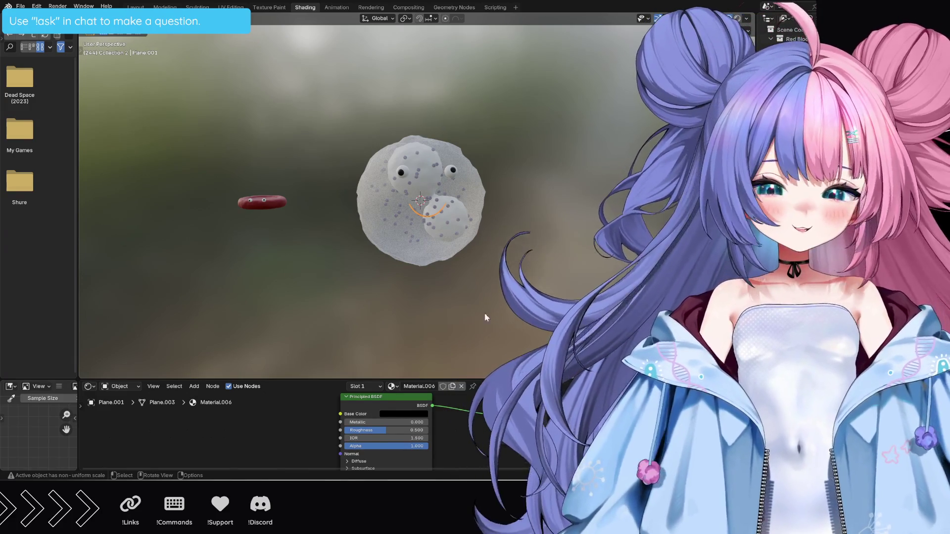
mouse_move(488, 258)
middle_down()
mouse_move(456, 271)
mouse_move(495, 260)
middle_up()
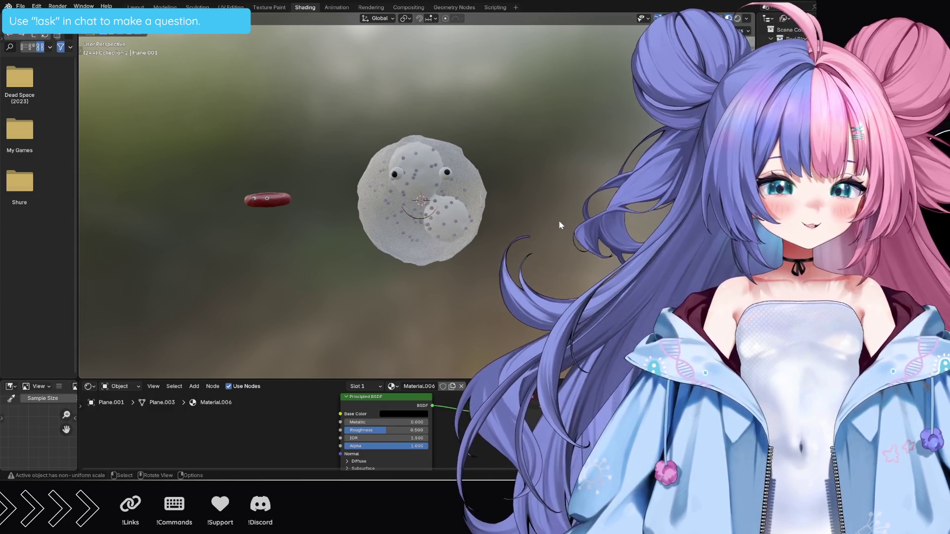
scroll(540, 232, up, 2)
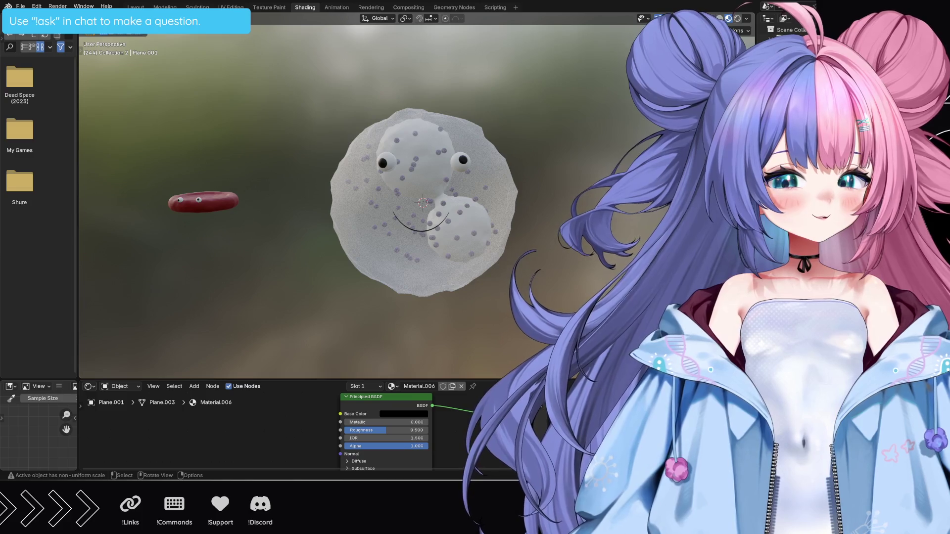
key(KP_5)
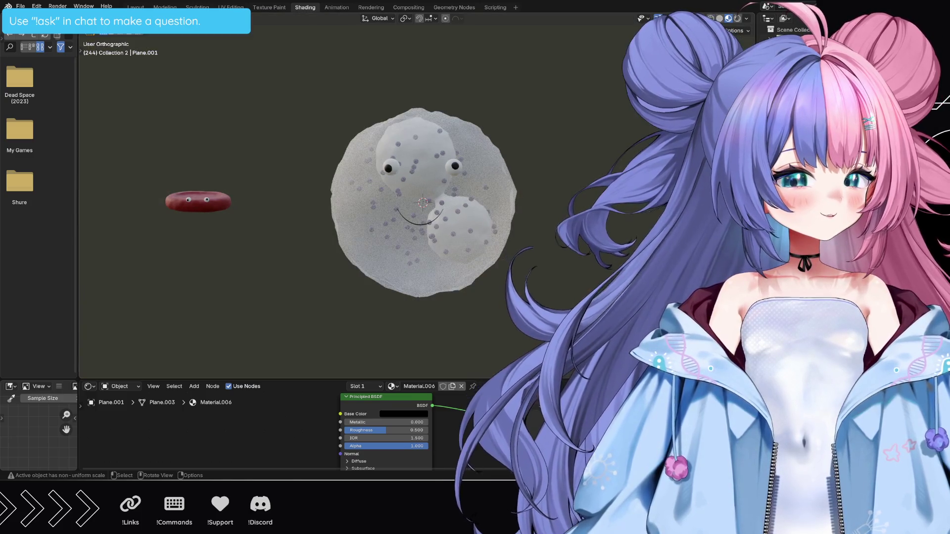
mouse_move(520, 223)
middle_down()
mouse_move(446, 223)
mouse_move(88, 175)
mouse_move(615, 174)
middle_up()
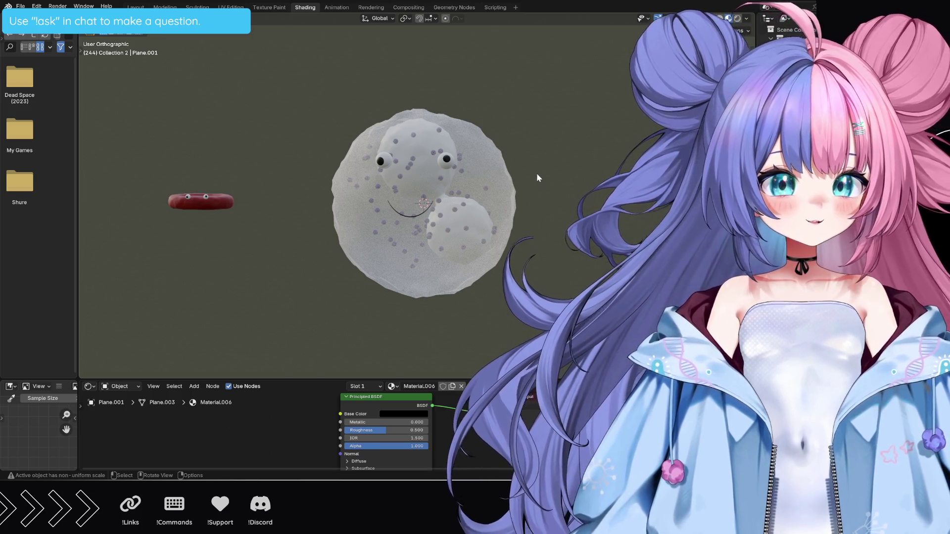
middle_drag(547, 179, 564, 191)
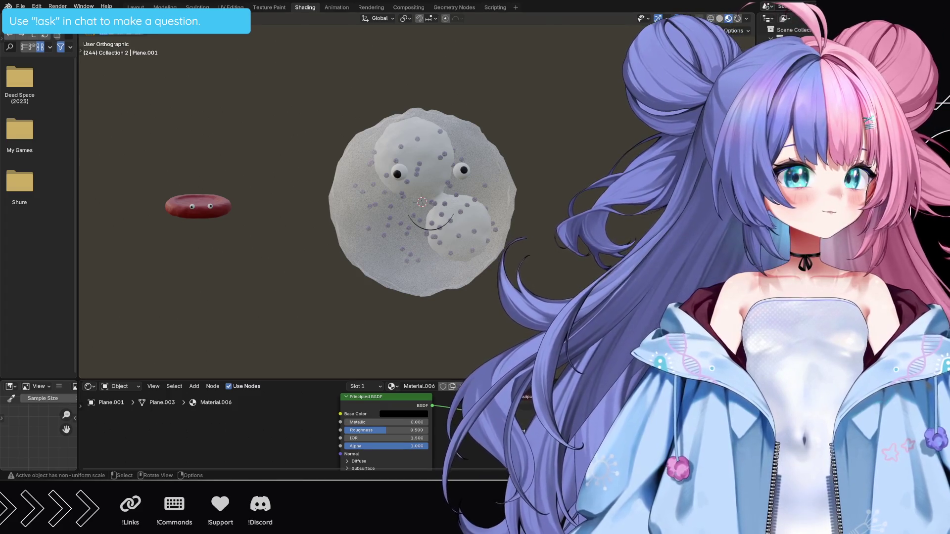
Switch the viewport briefly to rendered shading, then back to material preview.
click(735, 18)
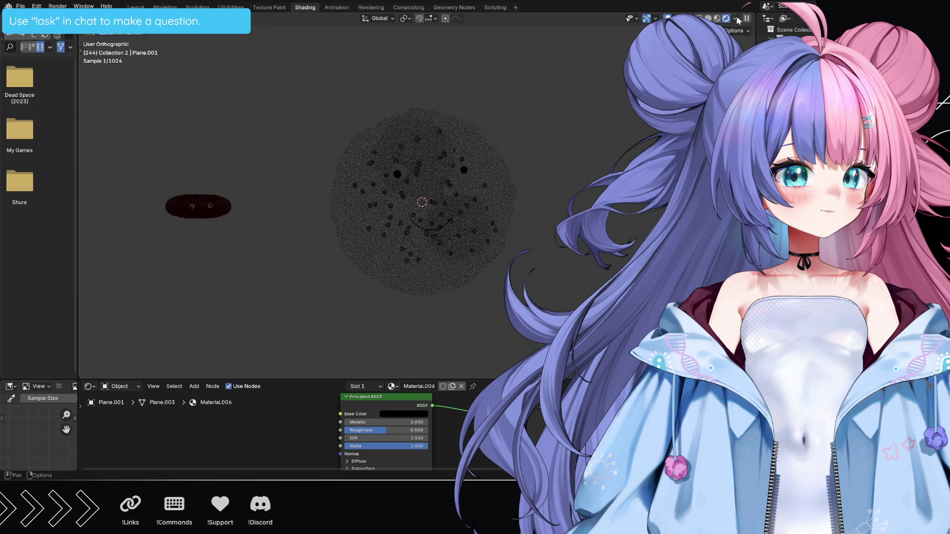
click(726, 18)
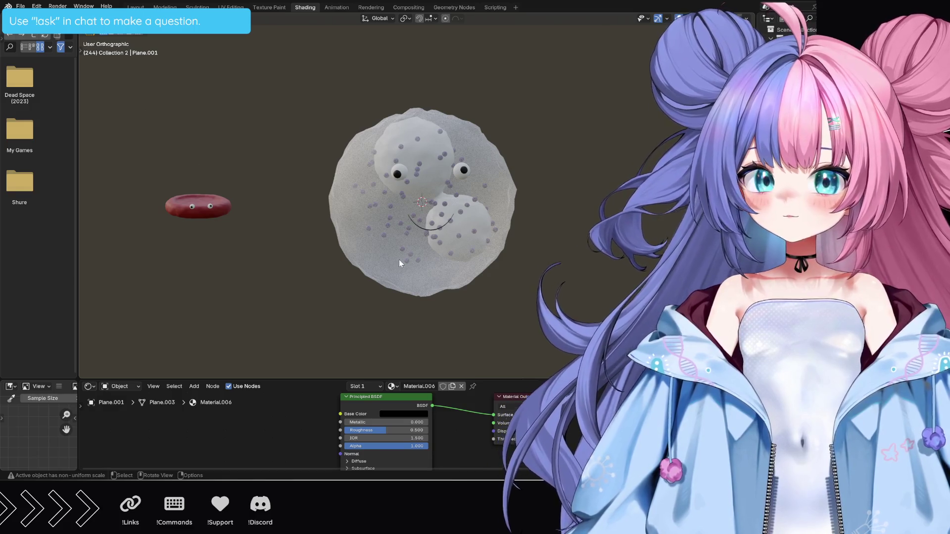
Save the project as Globulo_Rosso.blend, play the animation briefly, and switch to the Animation workspace.
key(ctrl+s)
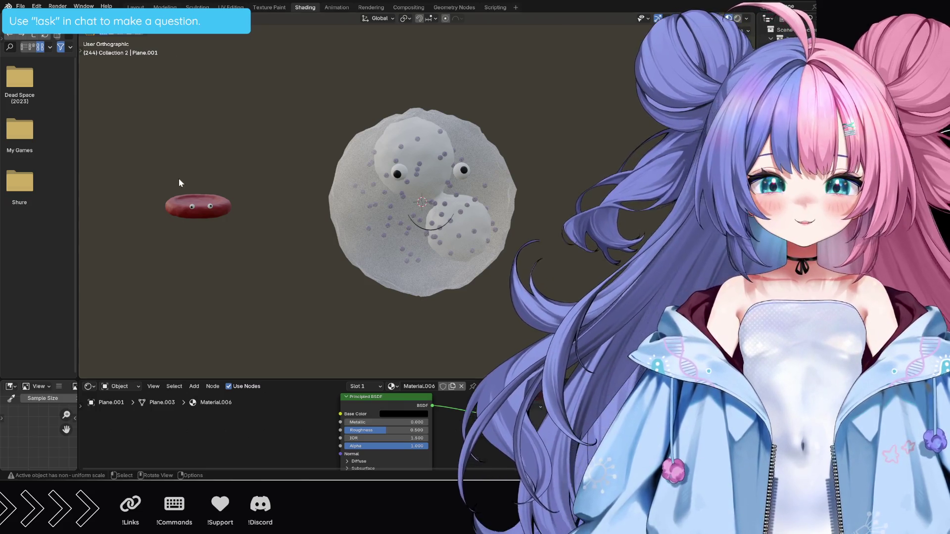
key(space)
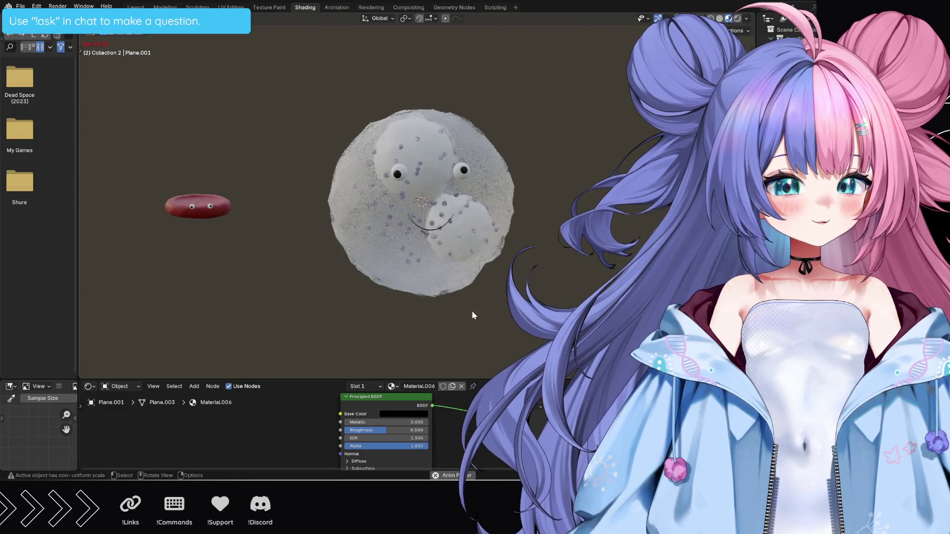
key(space)
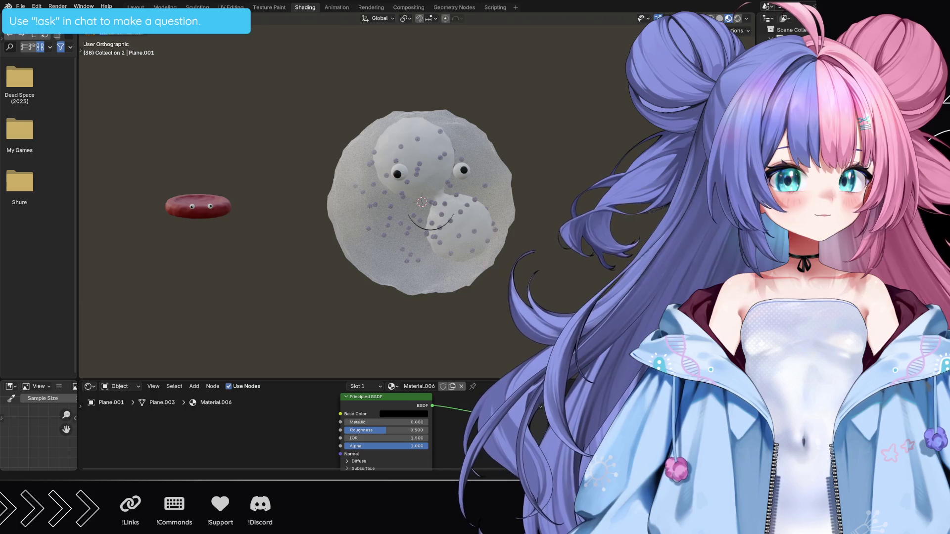
click(337, 8)
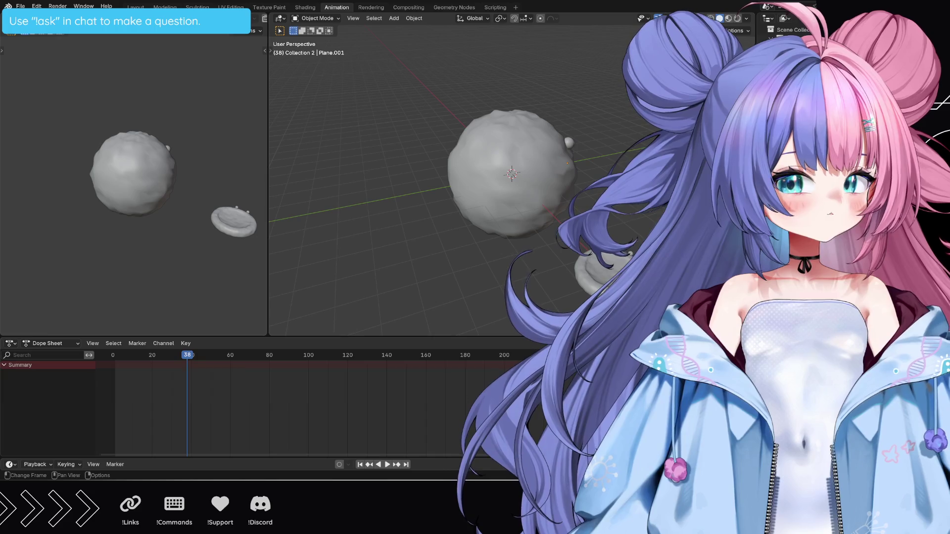
Set the animation to end at frame 100 and preview the loop from the start.
key(space)
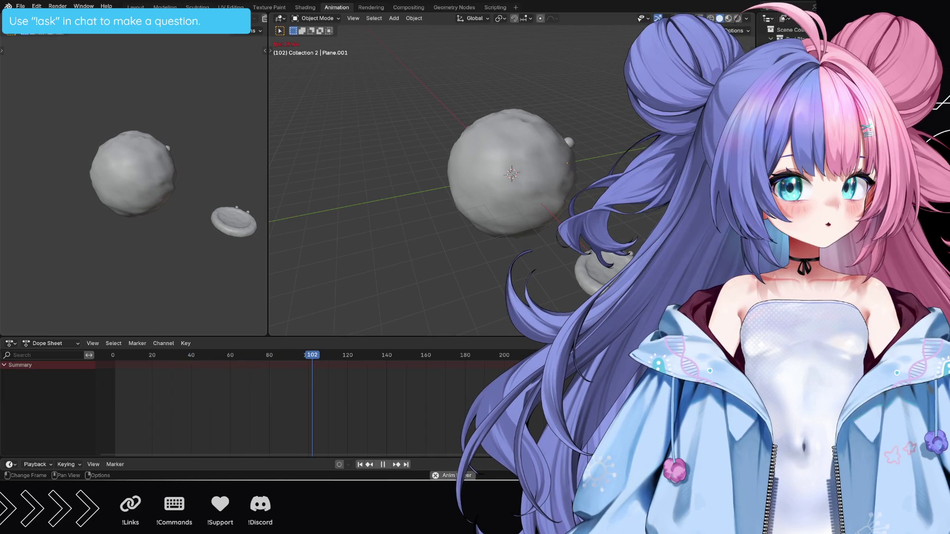
key(space)
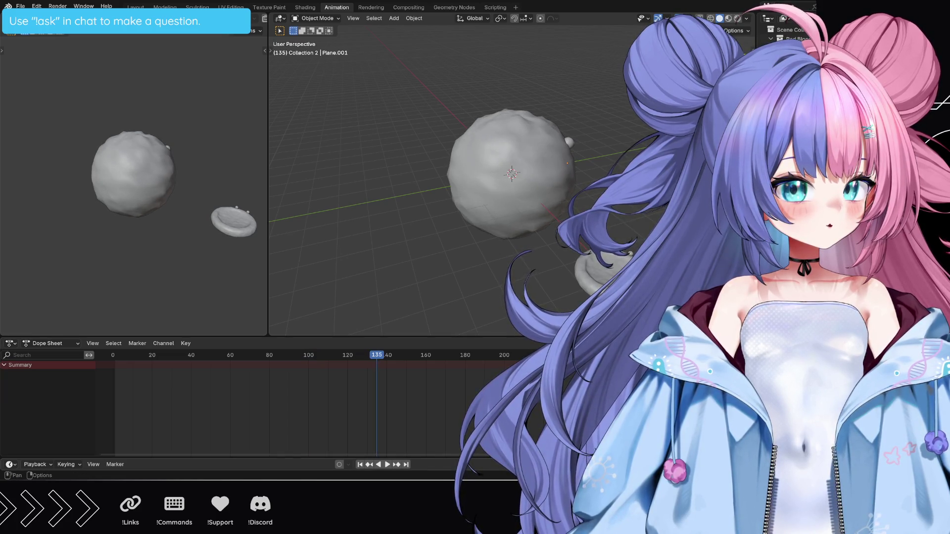
drag(115, 402, 308, 401)
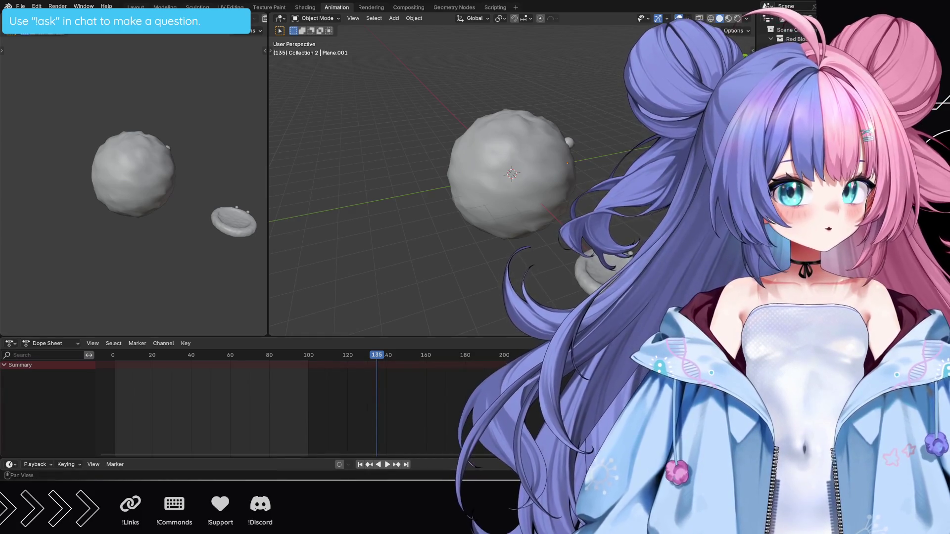
key(space)
drag(377, 356, 112, 357)
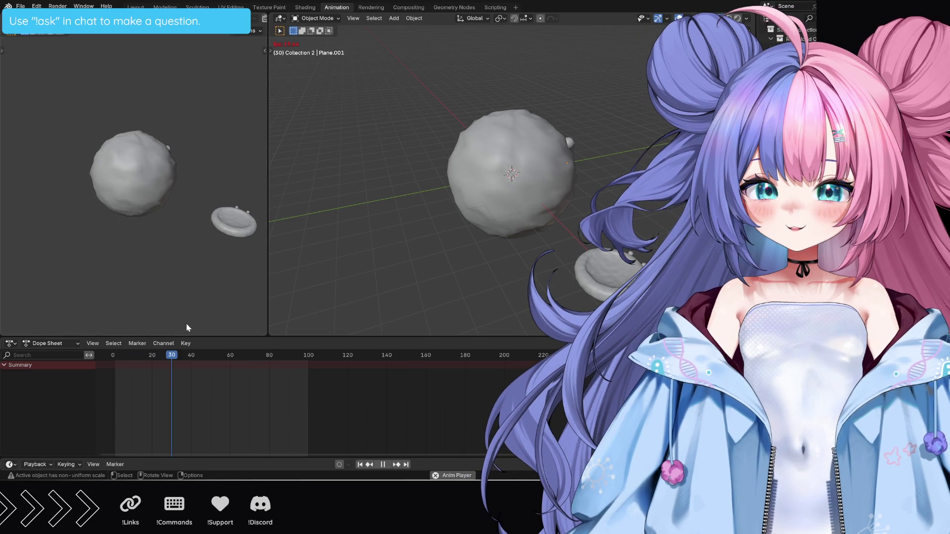
key(space)
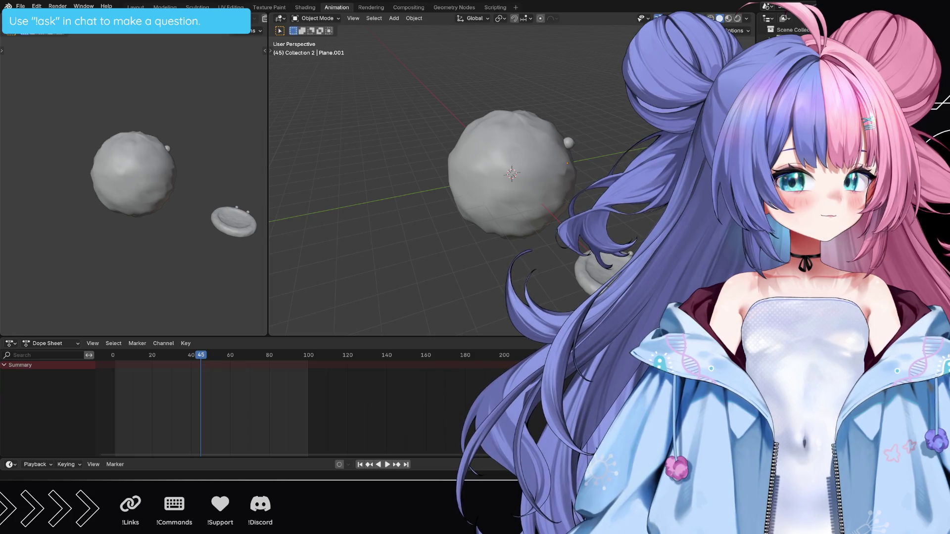
click(58, 7)
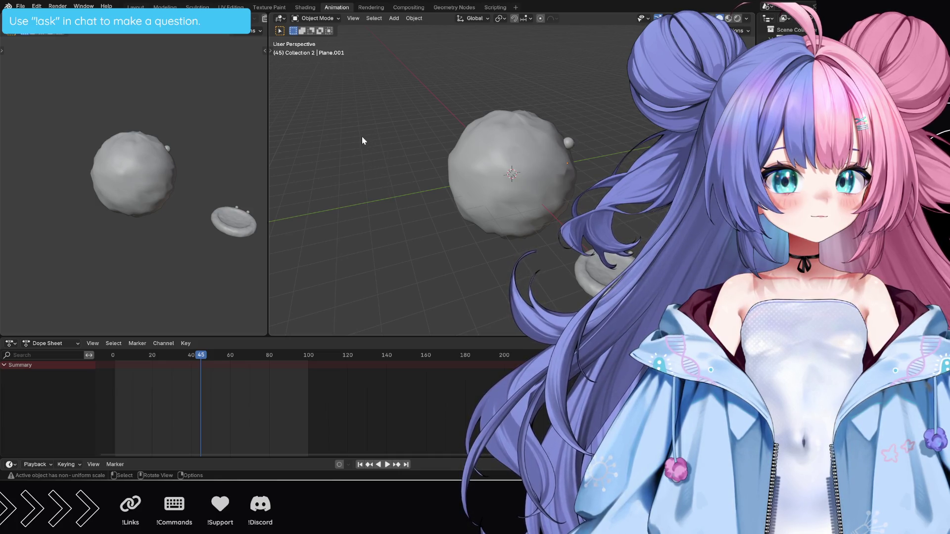
shift+middle_drag(406, 259, 405, 259)
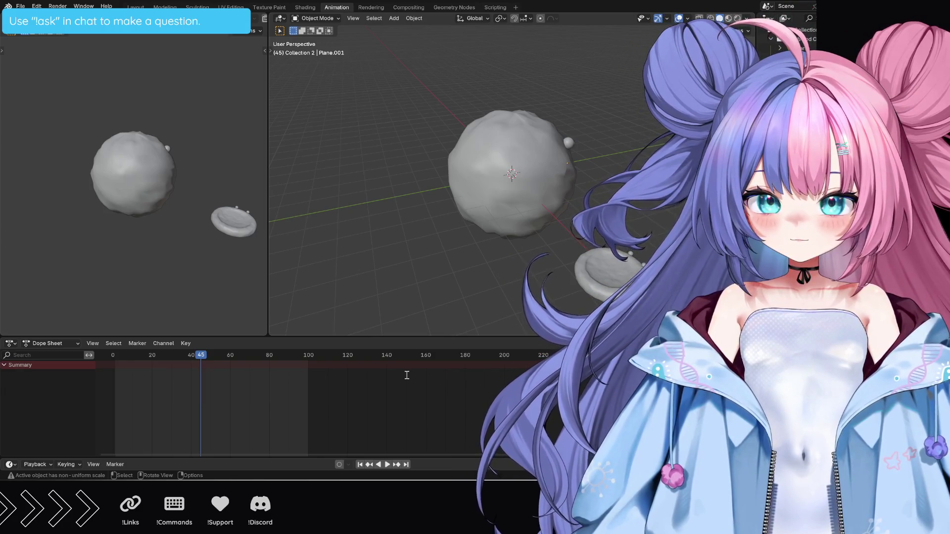
click(791, 18)
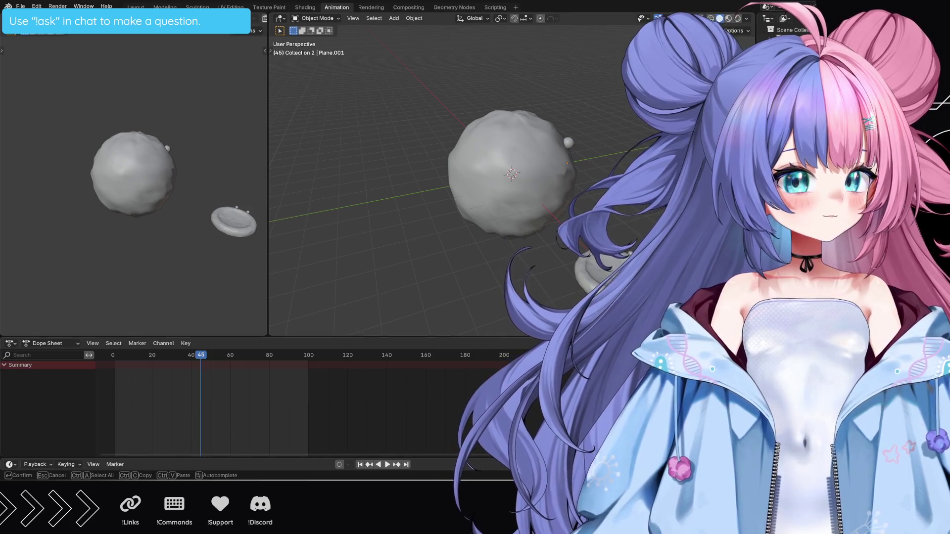
key(Return)
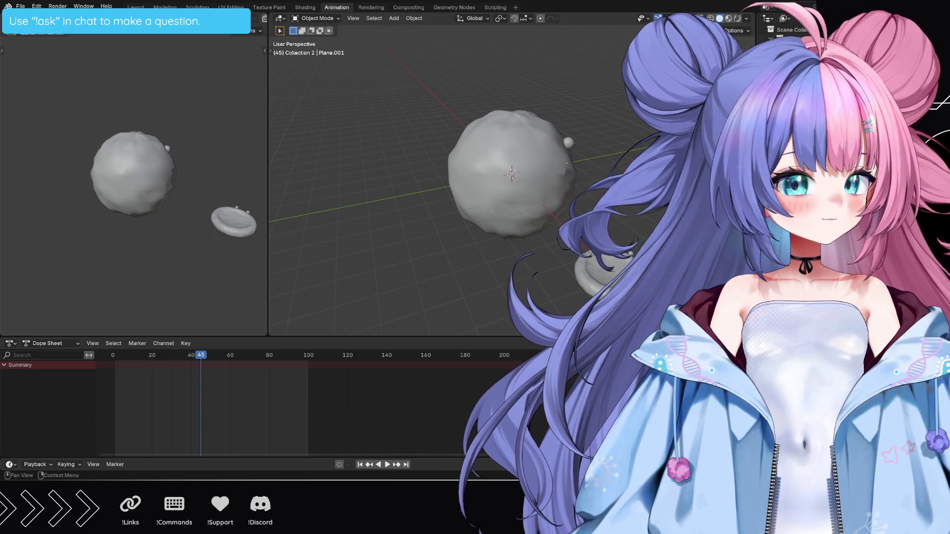
key(ctrl+f)
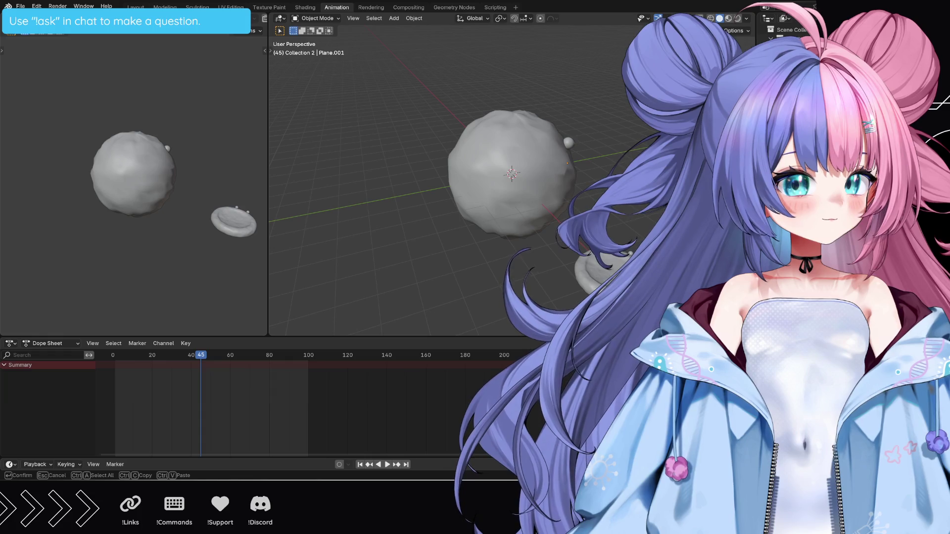
key(Escape)
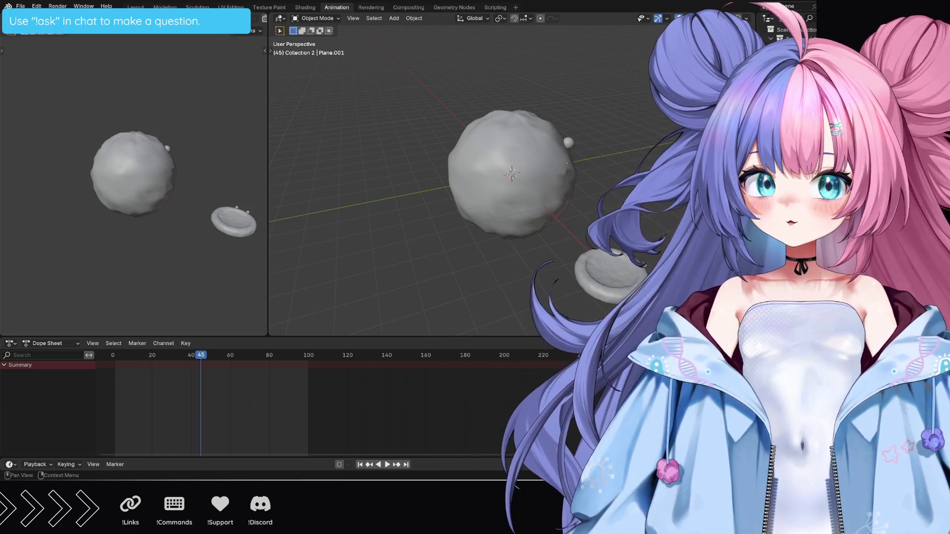
Move the small disc Plane.001 off to the left and centre the blob's smile in view.
key(g)
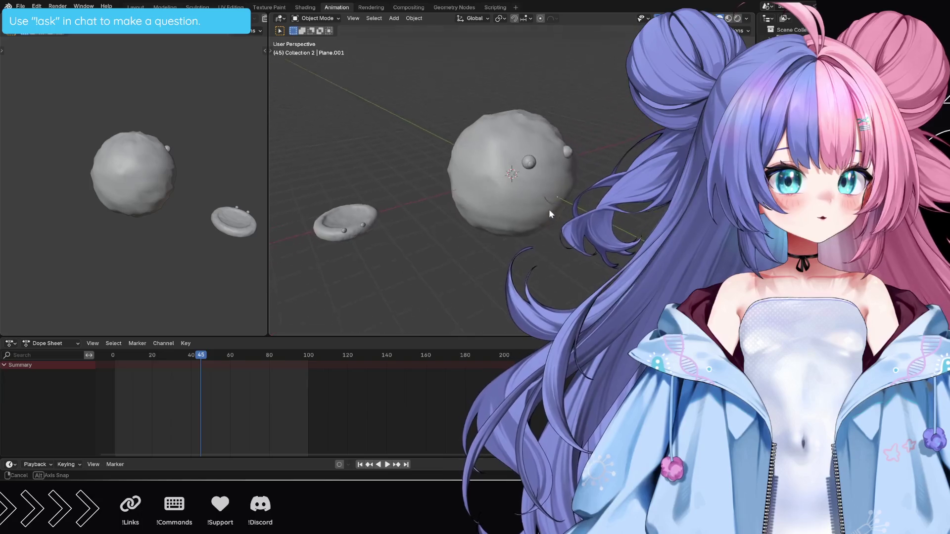
middle_drag(170, 176, 29, 157)
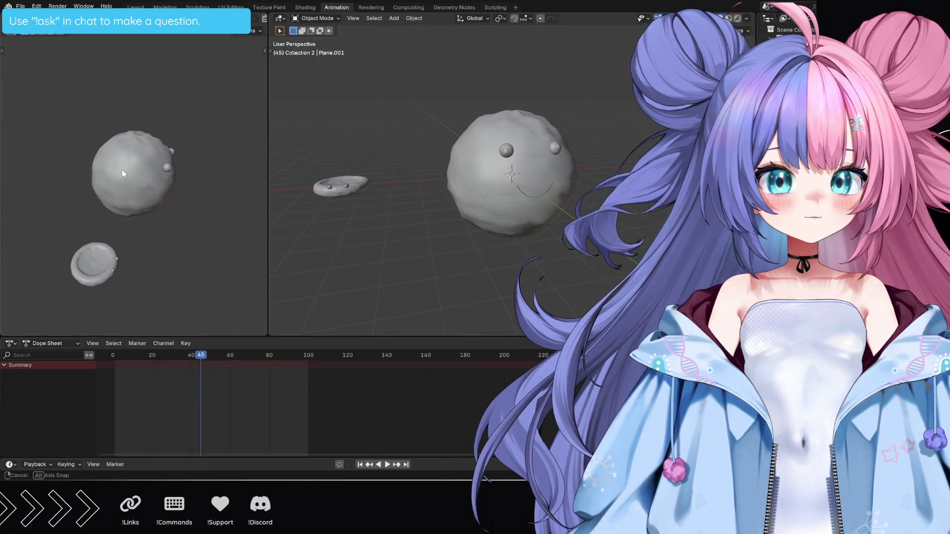
click(49, 153)
shift+middle_drag(46, 229, 87, 225)
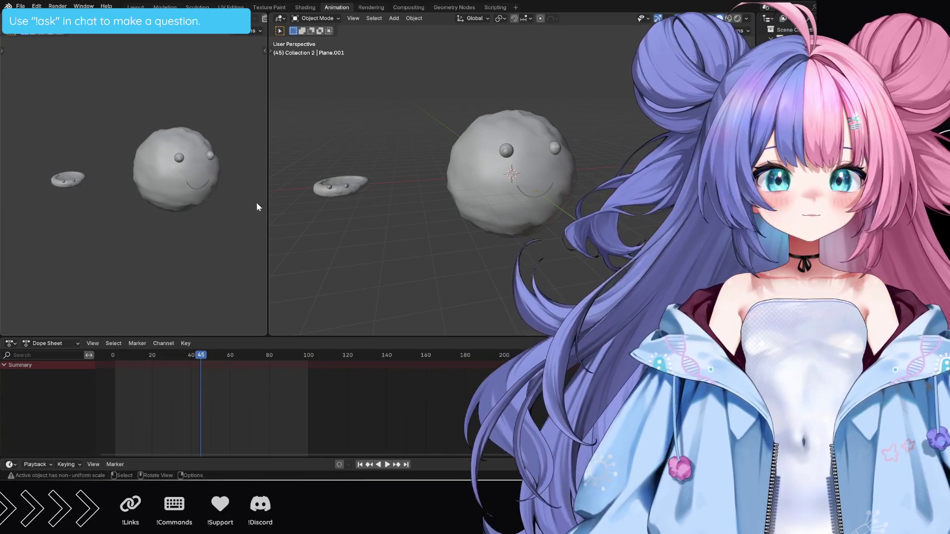
Widen the face-on viewport and switch it to material preview shading.
drag(268, 207, 368, 209)
mouse_move(329, 211)
middle_down()
mouse_move(300, 214)
mouse_move(326, 147)
middle_up()
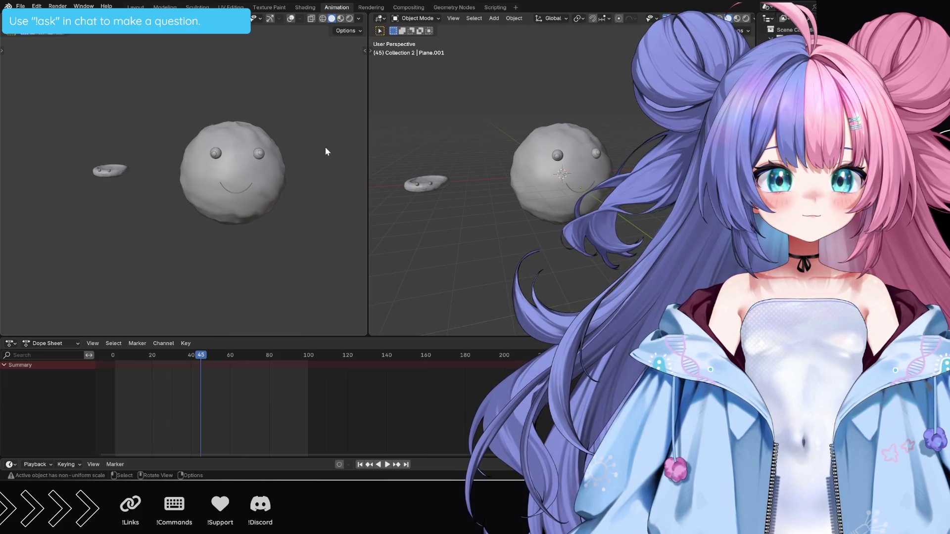
click(339, 19)
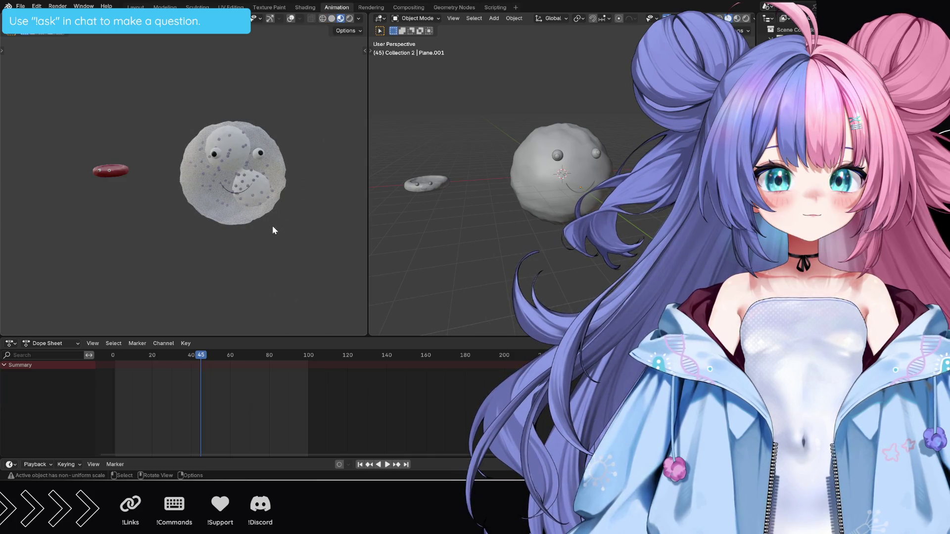
Turn the blob's face, then browse the object context menu, transform orientations and editor types.
middle_drag(273, 231, 270, 230)
right_click(307, 176)
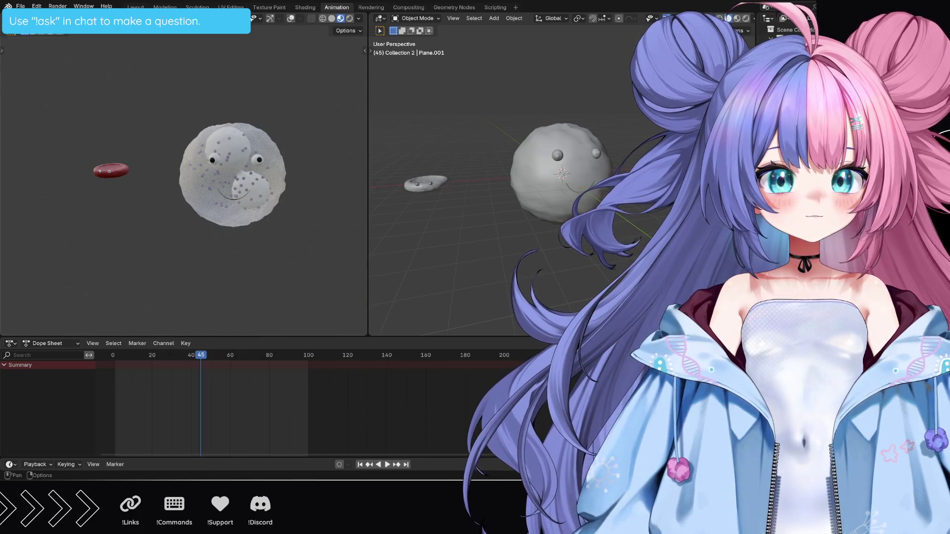
click(137, 18)
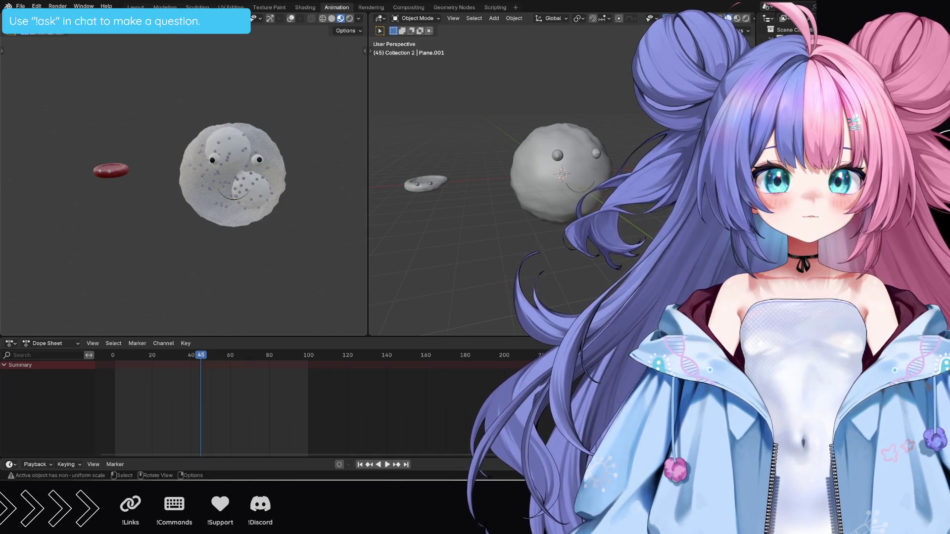
click(11, 18)
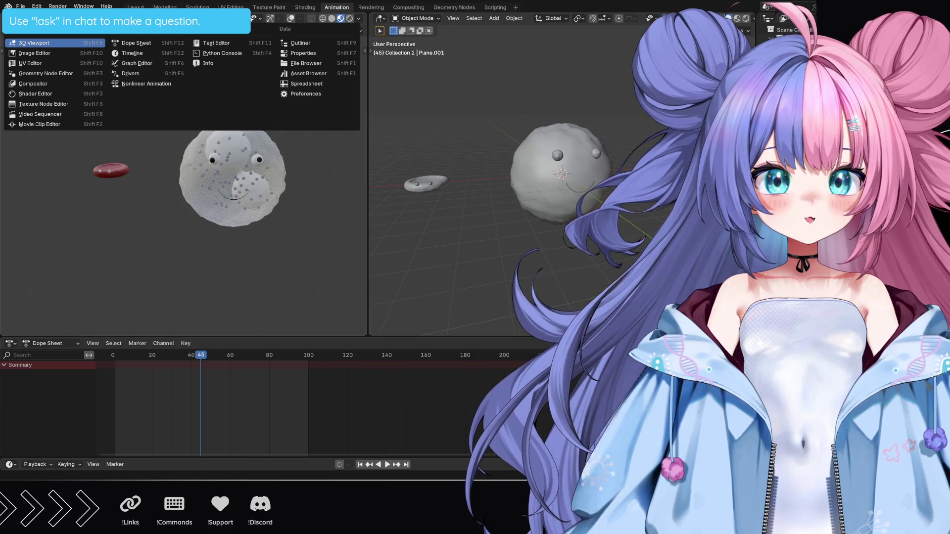
click(11, 18)
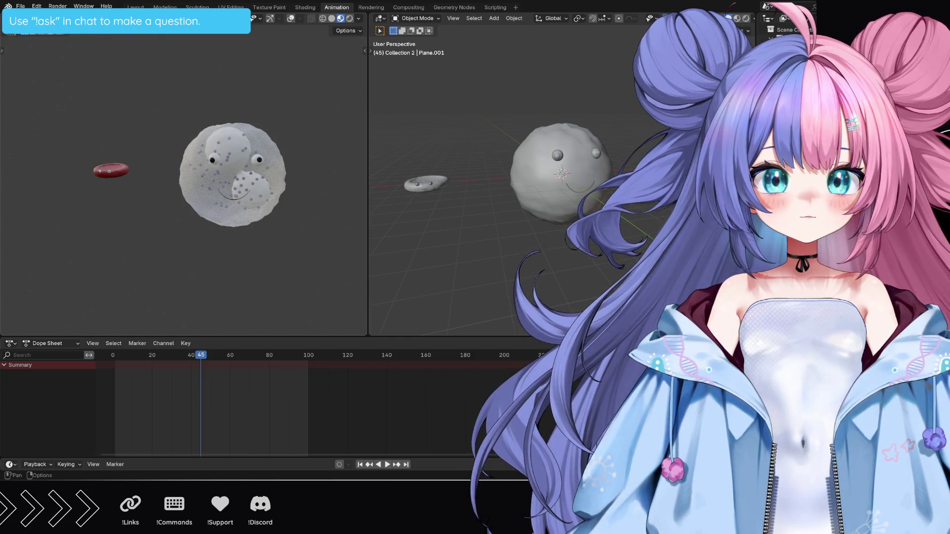
click(81, 18)
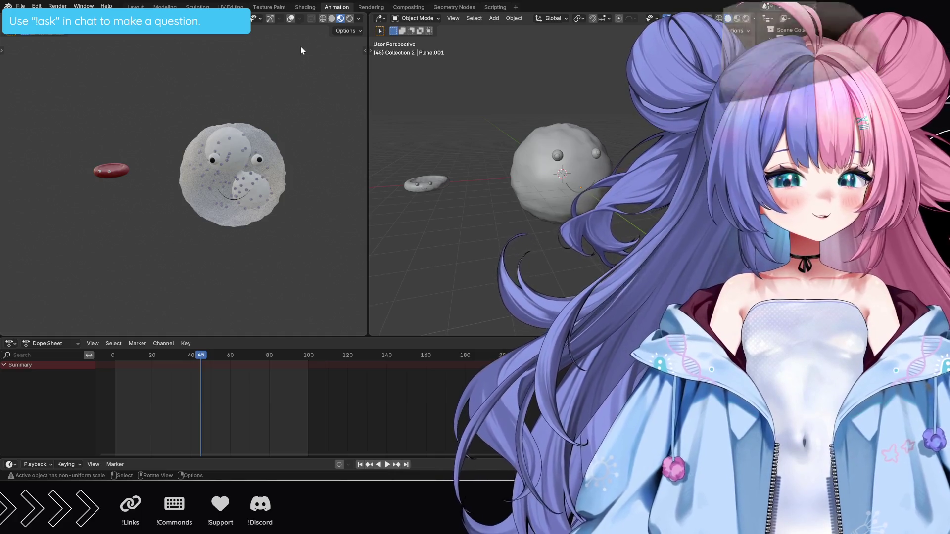
click(359, 30)
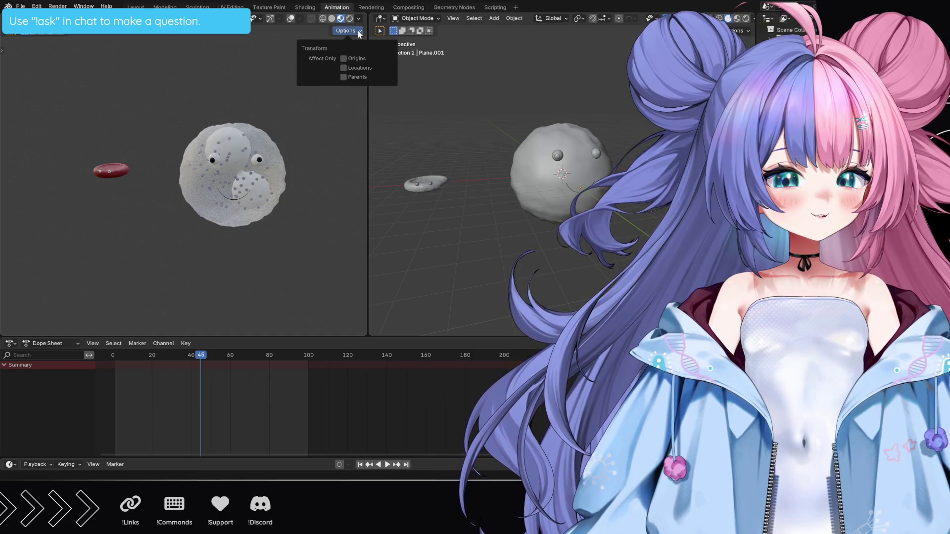
click(359, 20)
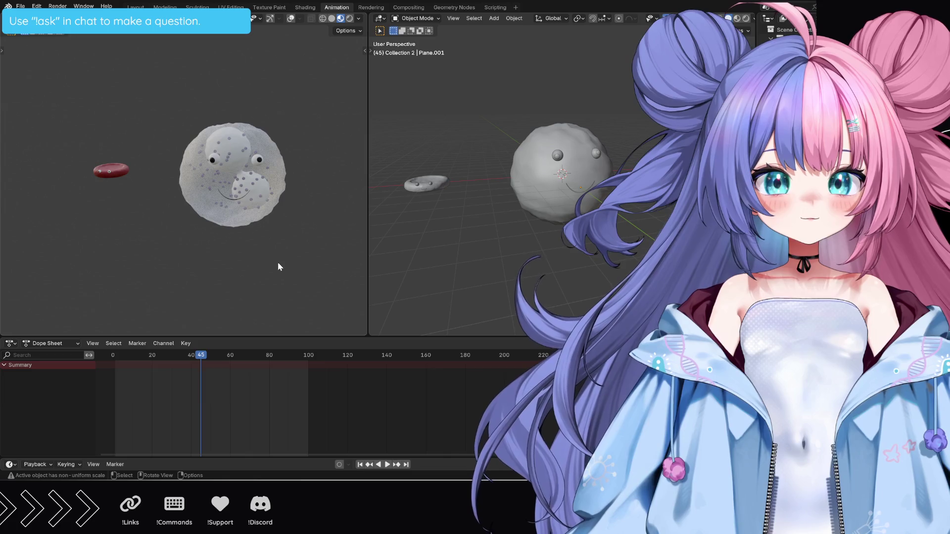
Play the animation to frame 15, toggle ortho/perspective, then hit the no-camera error with Ctrl+F12.
key(space)
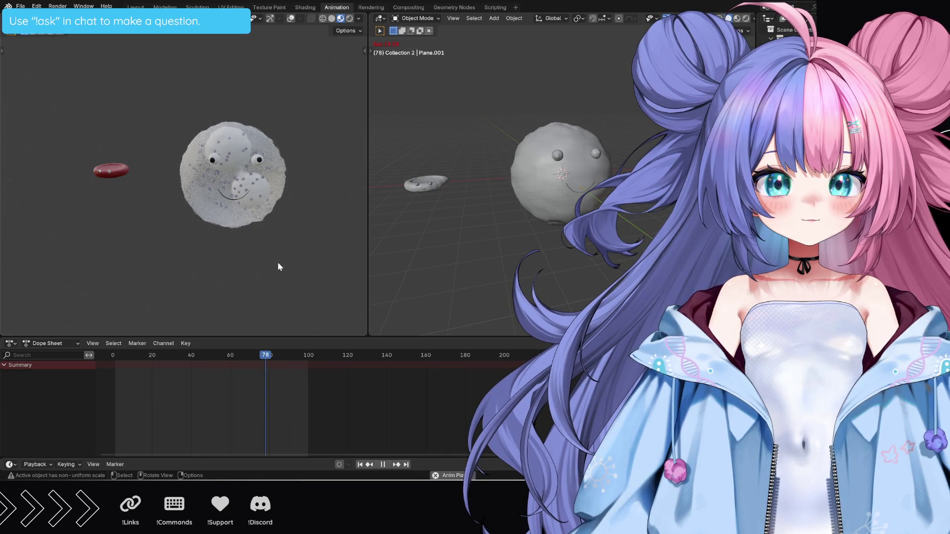
key(space)
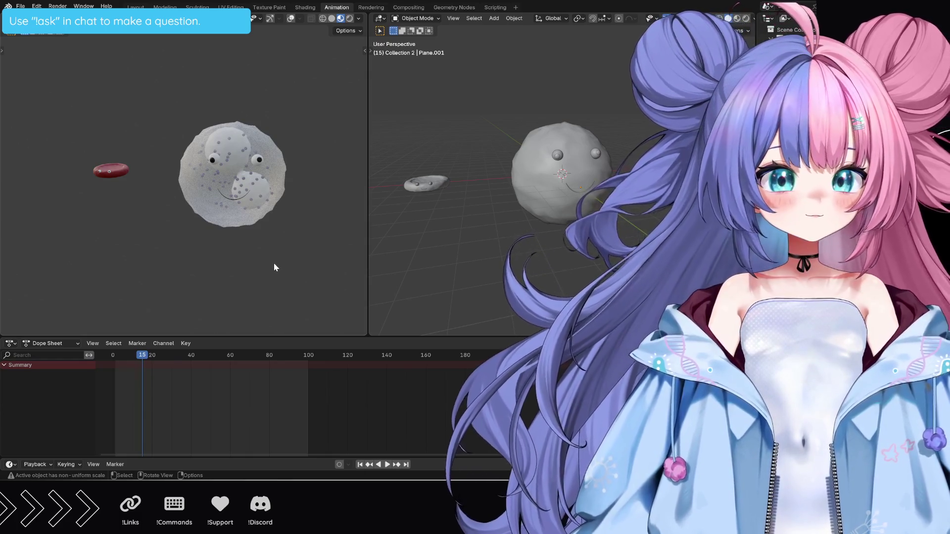
key(KP_5)
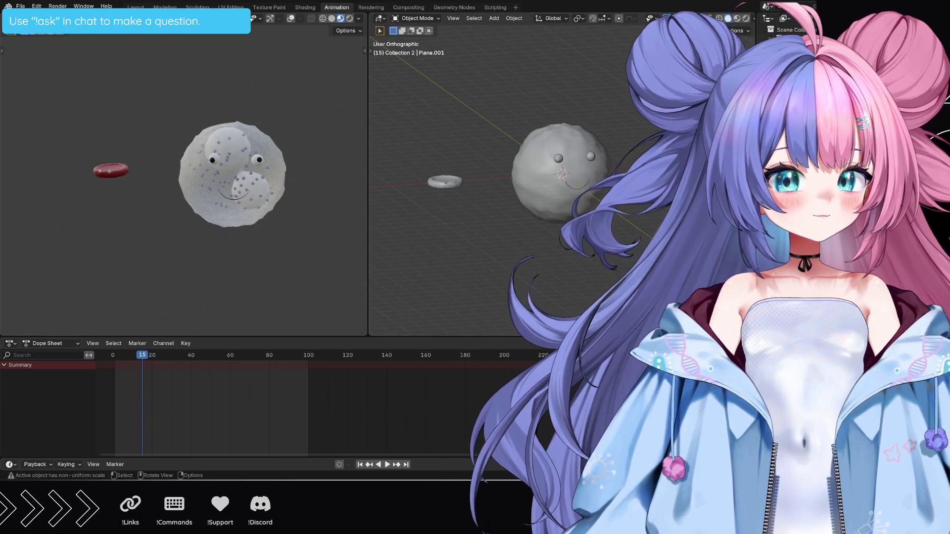
key(KP_5)
key(KP_5)
key(KP_5)
key(KP_5)
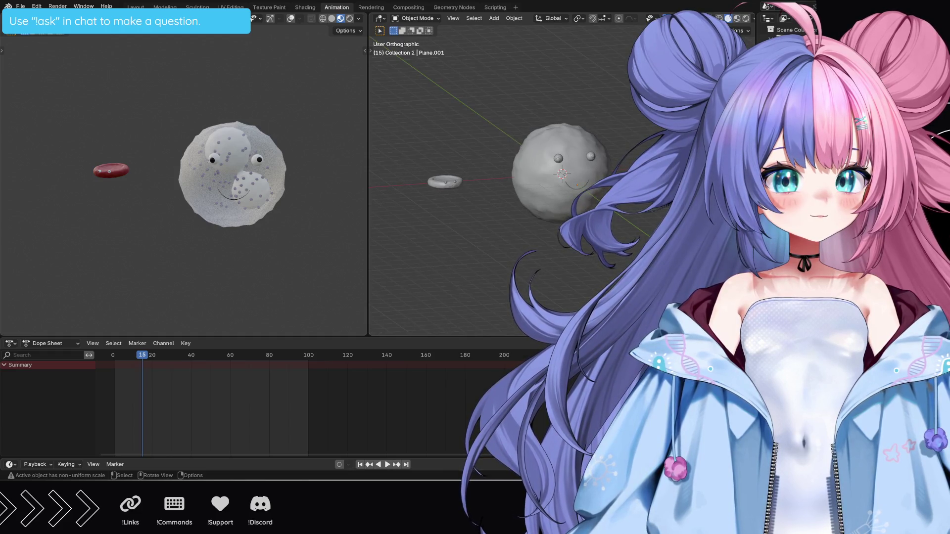
key(KP_5)
key(KP_5)
key(KP_5)
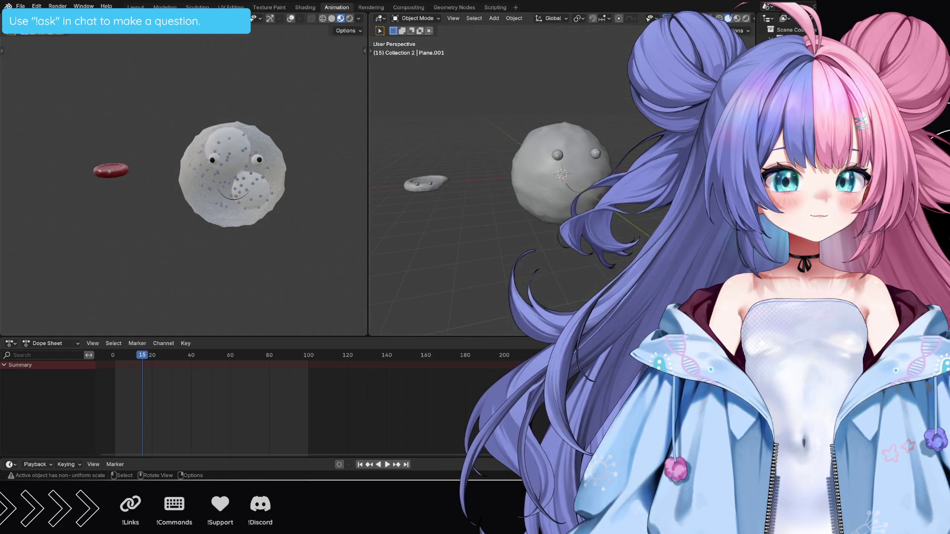
key(KP_5)
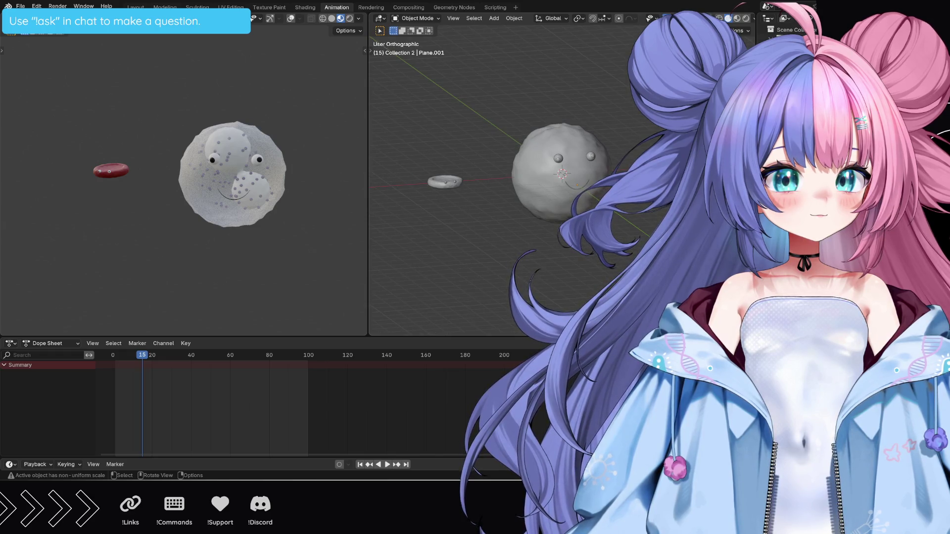
key(KP_5)
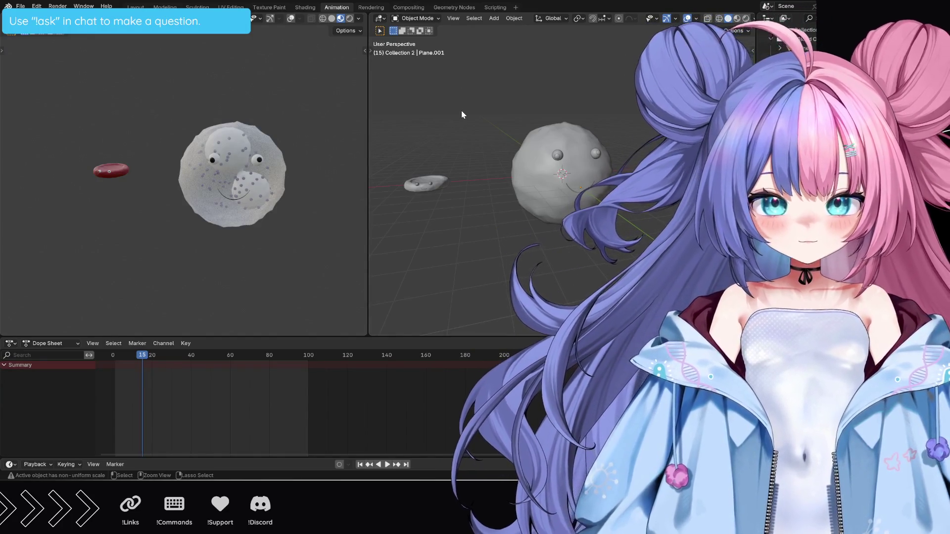
key(ctrl+F12)
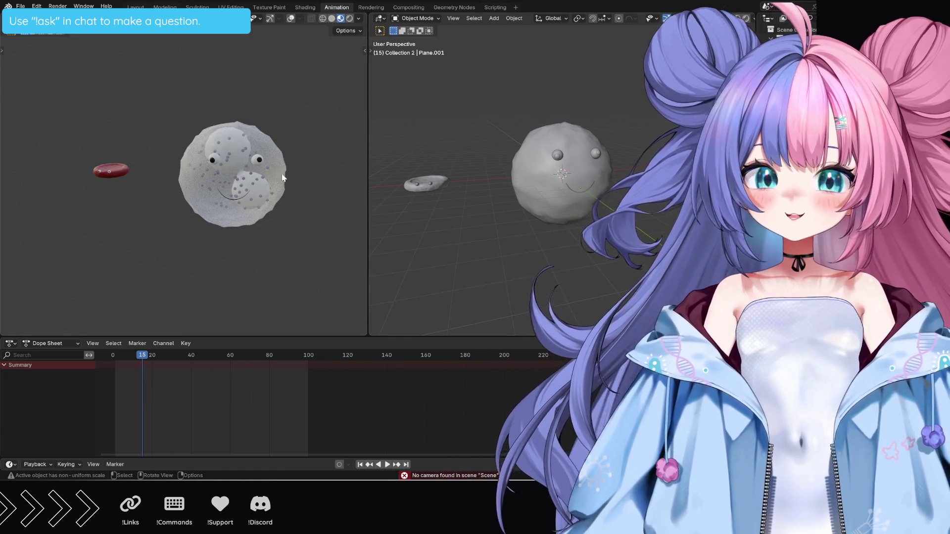
In the Layout workspace, add a camera and view the scene from the right side.
click(136, 7)
scroll(298, 167, down, 3)
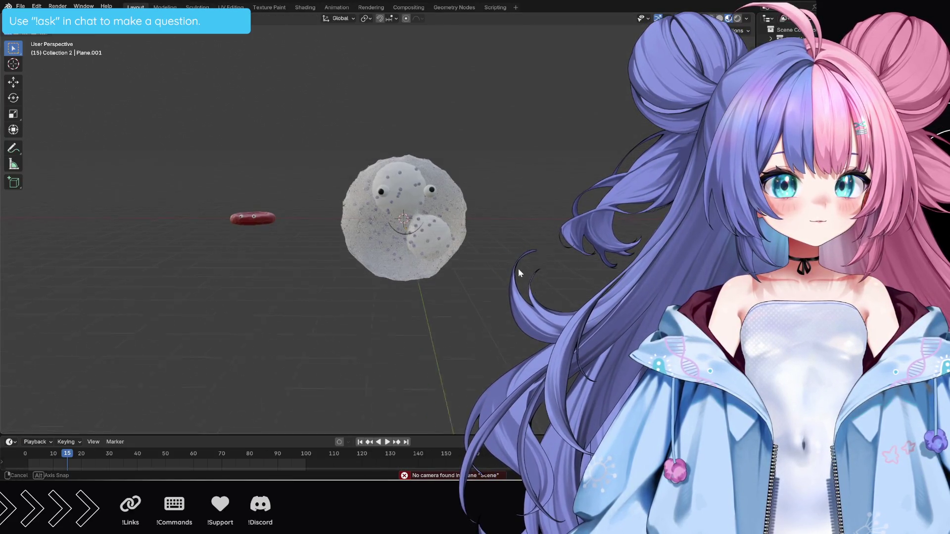
scroll(297, 166, down, 4)
scroll(298, 167, down, 3)
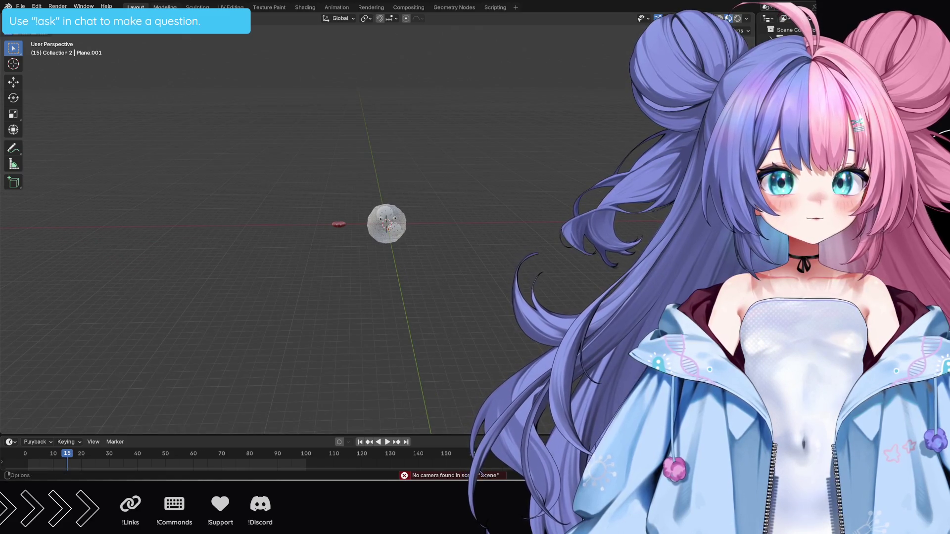
key(shift+a)
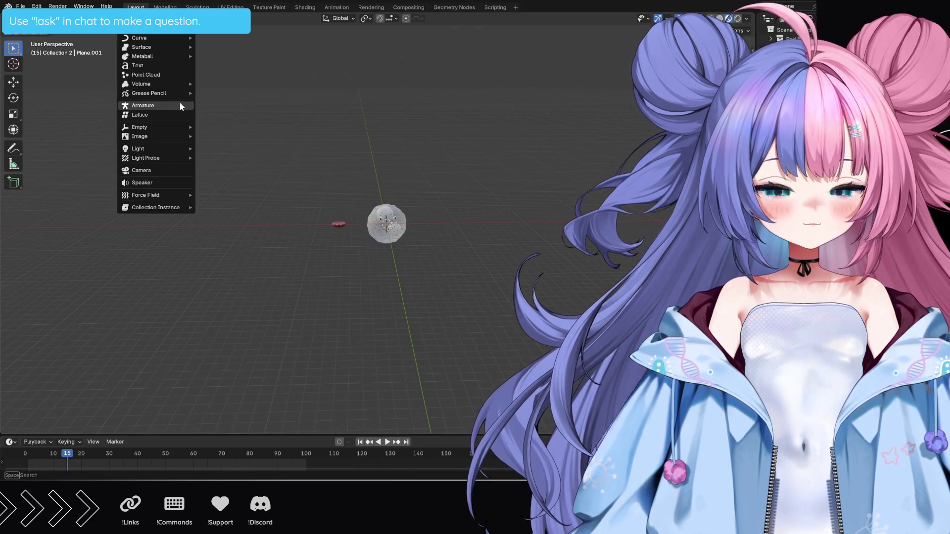
text(camer)
key(Return)
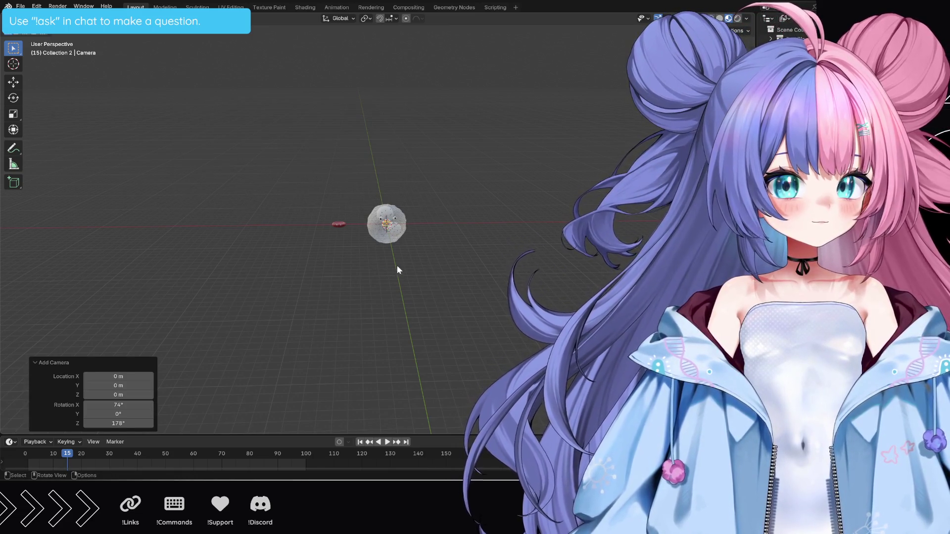
middle_drag(397, 266, 494, 261)
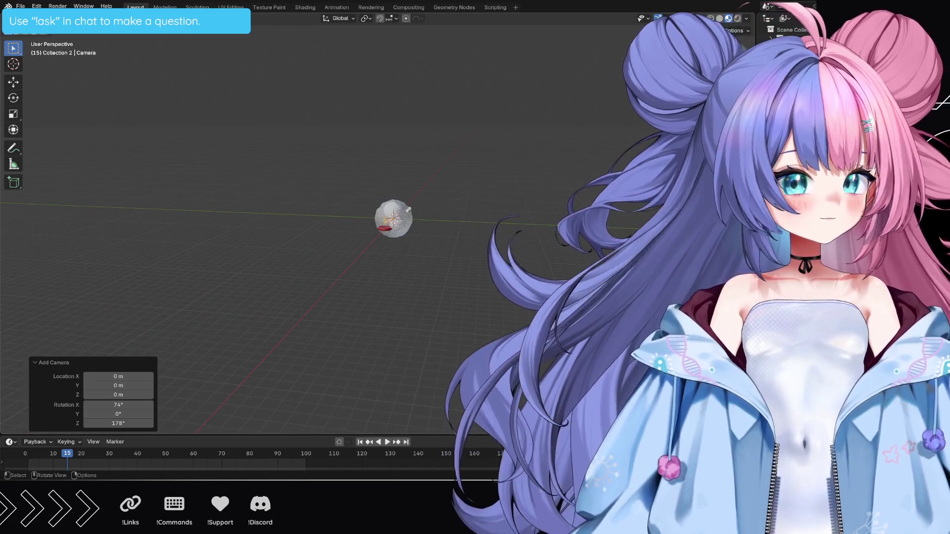
key(KP_3)
Move the camera up and back from the blob and rotate it to face the character.
key(g)
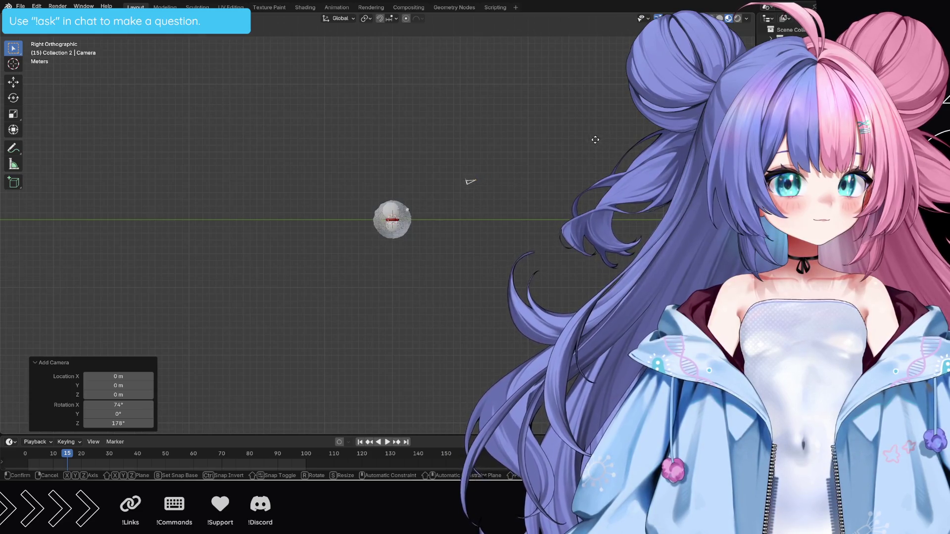
click(610, 135)
key(r)
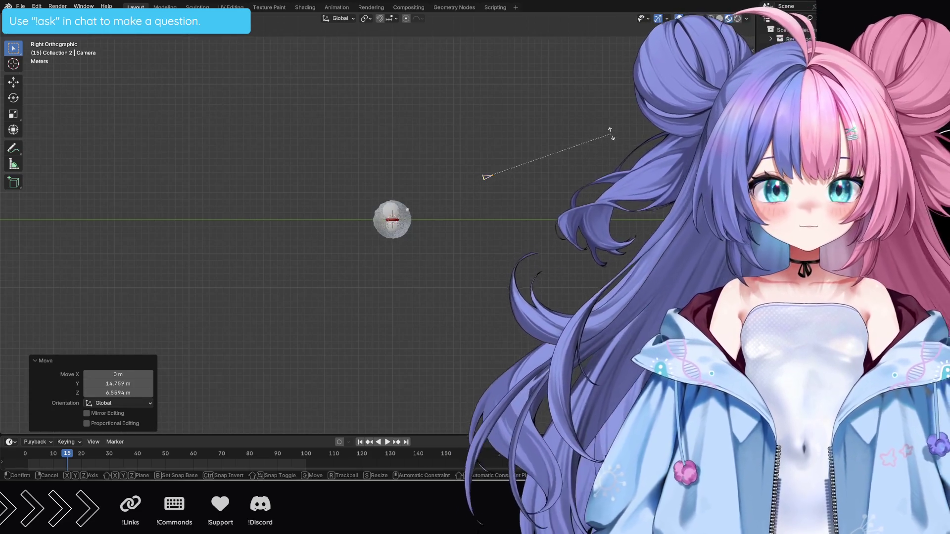
click(602, 137)
middle_drag(602, 137, 514, 175)
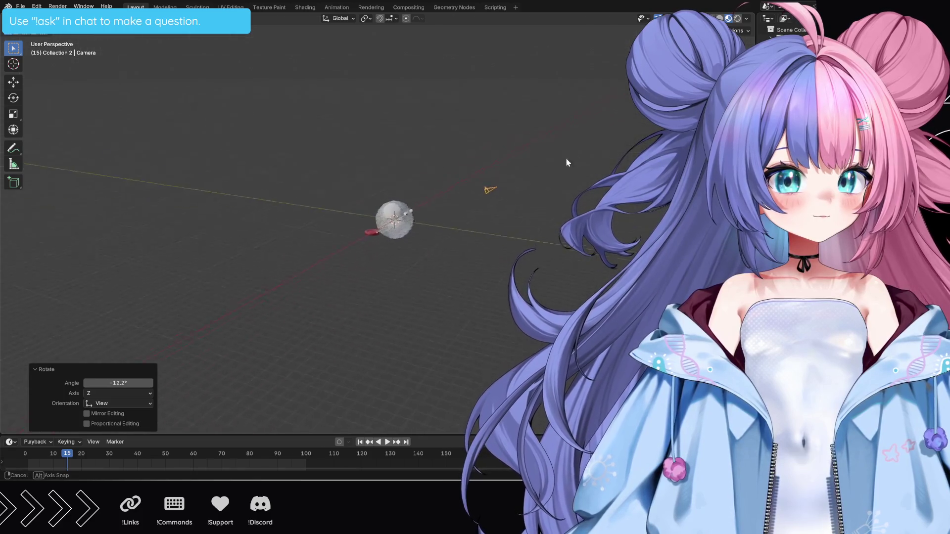
scroll(514, 174, up, 2)
scroll(572, 186, up, 3)
scroll(572, 186, down, 3)
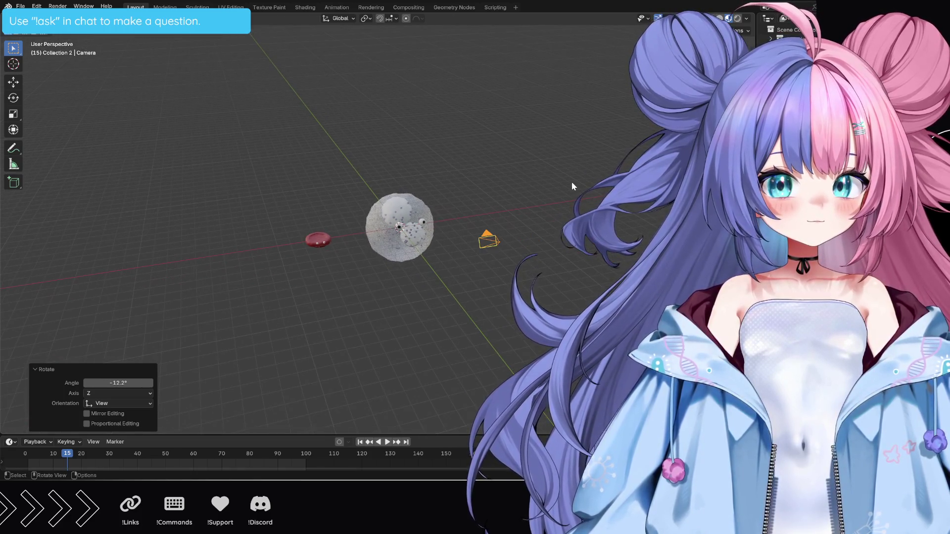
middle_drag(573, 186, 566, 186)
click(450, 248)
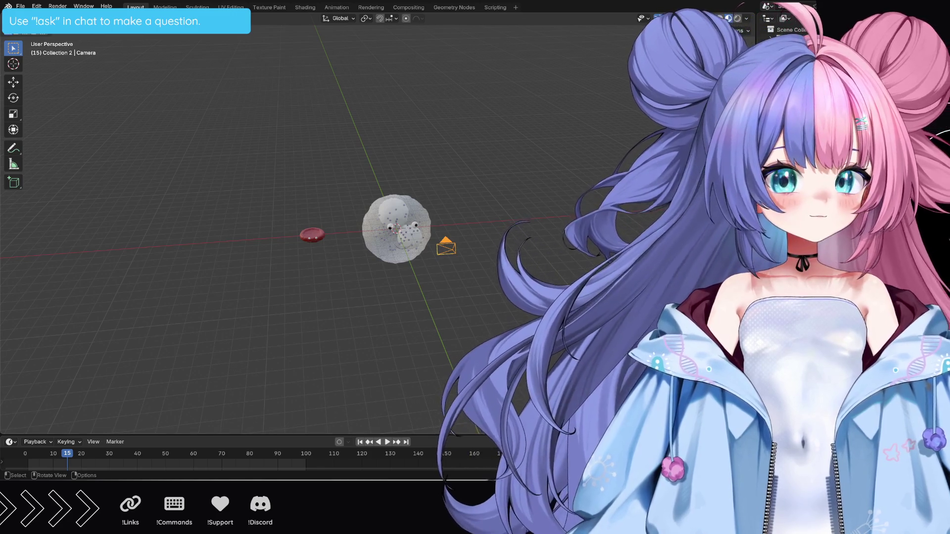
Look through the new camera, then orbit out and confirm its placement above the blob.
key(KP_0)
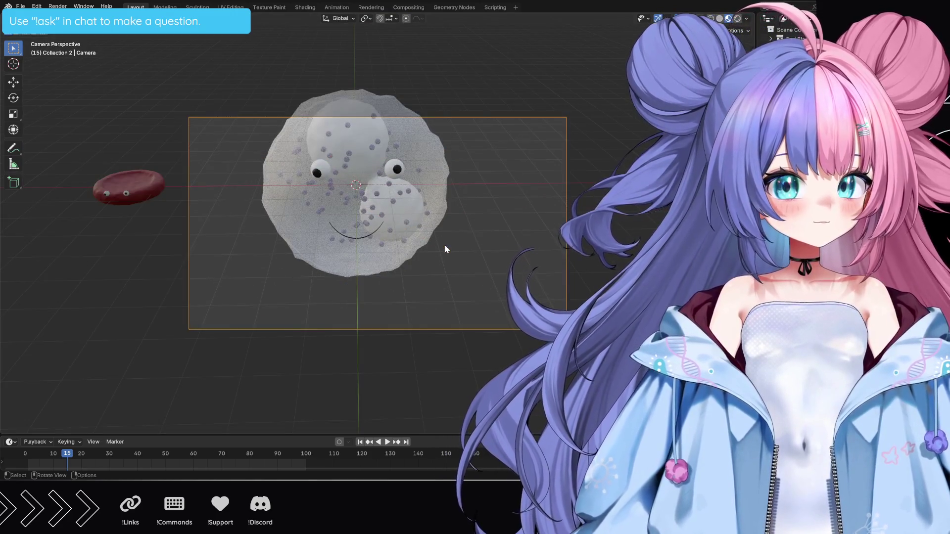
right_click(438, 271)
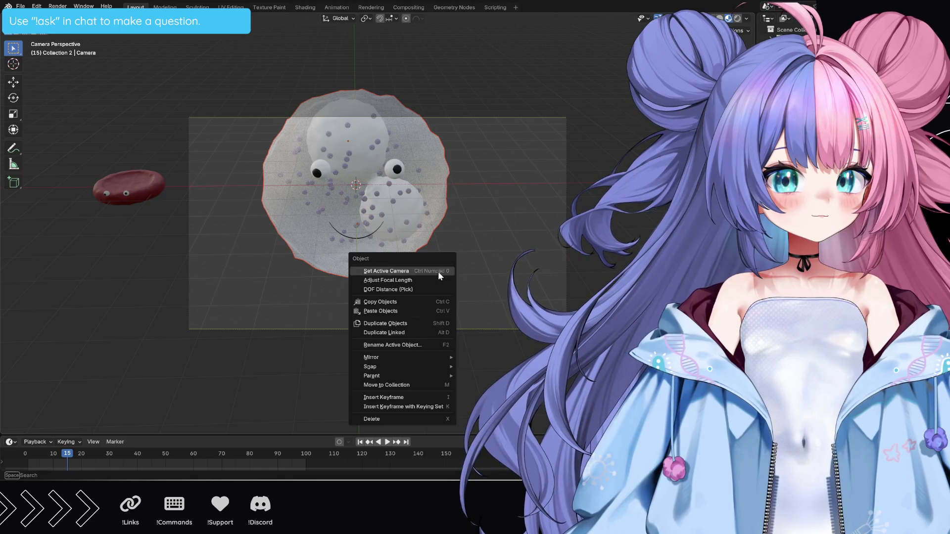
middle_drag(476, 271, 456, 265)
scroll(455, 265, down, 5)
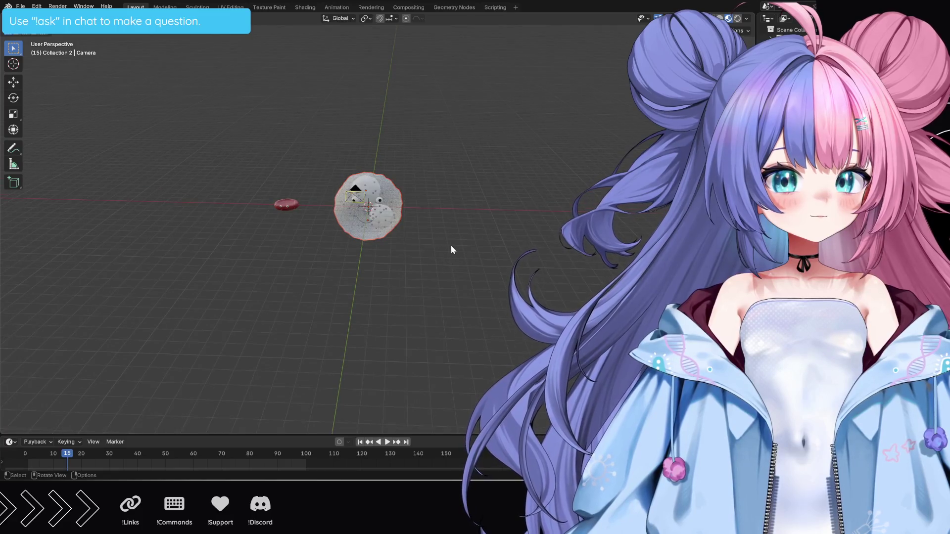
scroll(451, 248, up, 2)
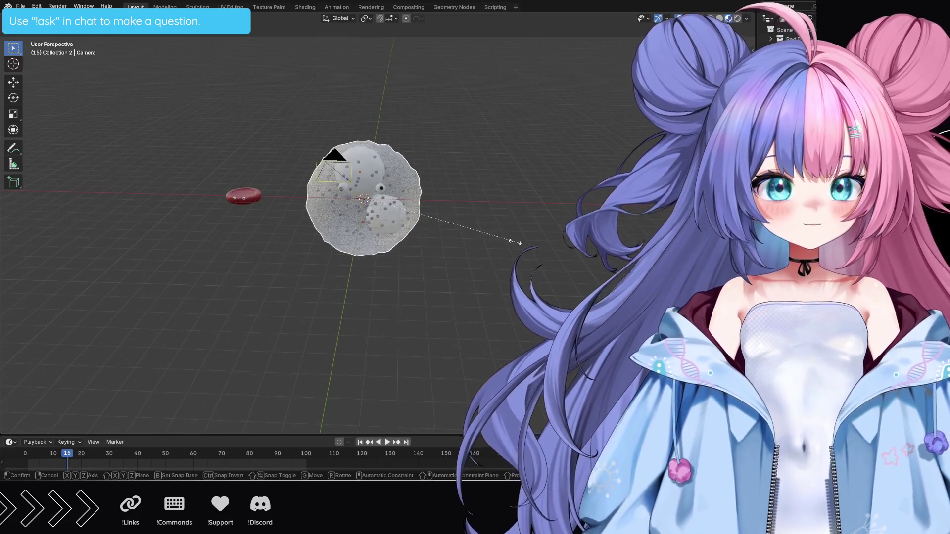
click(490, 237)
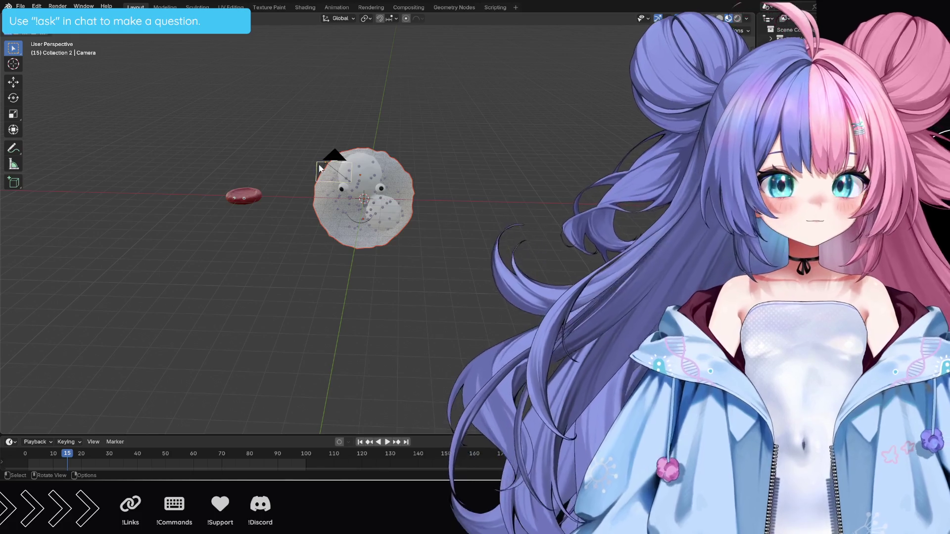
Scale the camera up about fourfold so its outline surrounds the blob.
click(335, 158)
key(s)
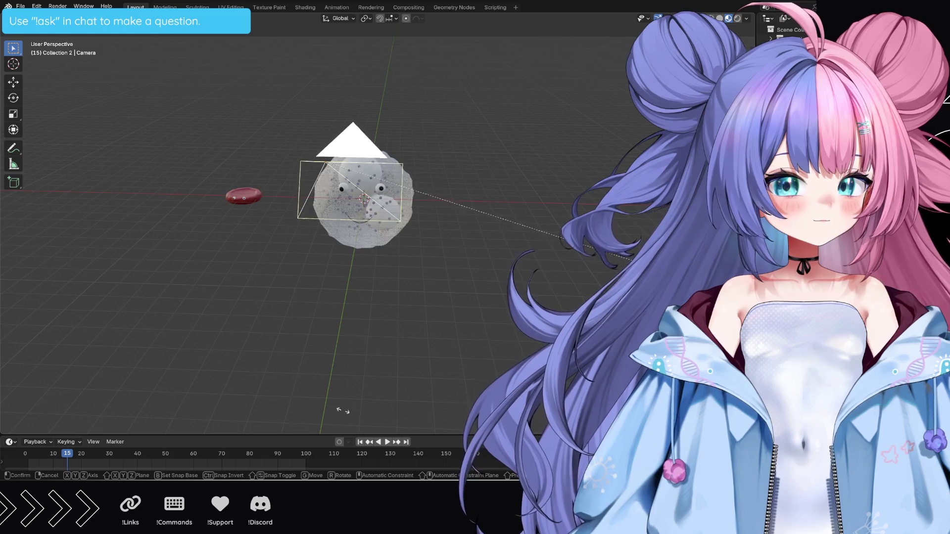
click(414, 429)
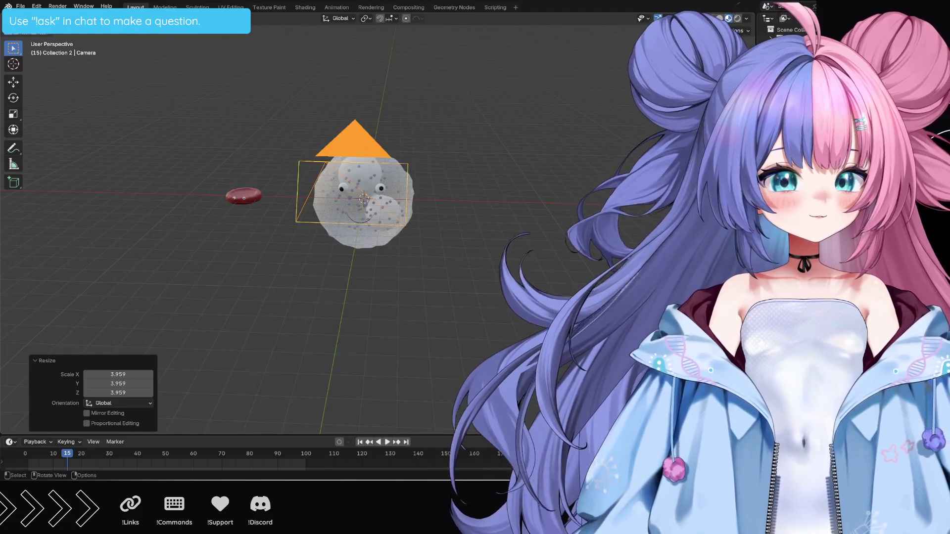
Move and rescale the camera off to one side facing the blob, then check its view.
click(340, 173)
click(351, 148)
key(g)
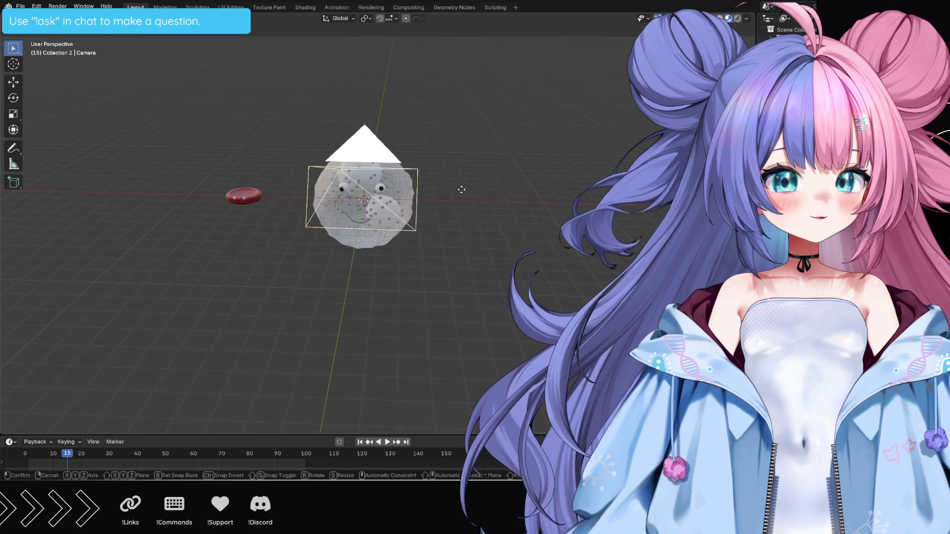
key(s)
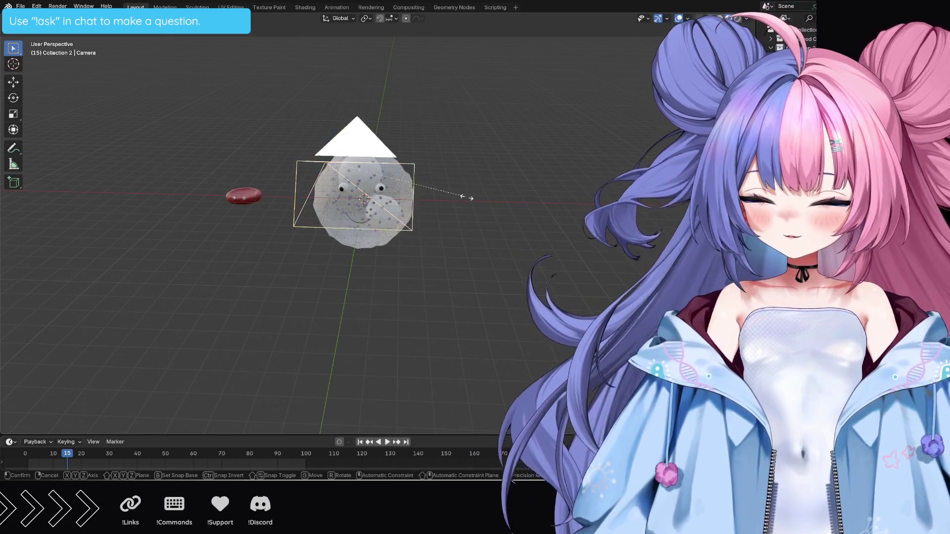
click(533, 220)
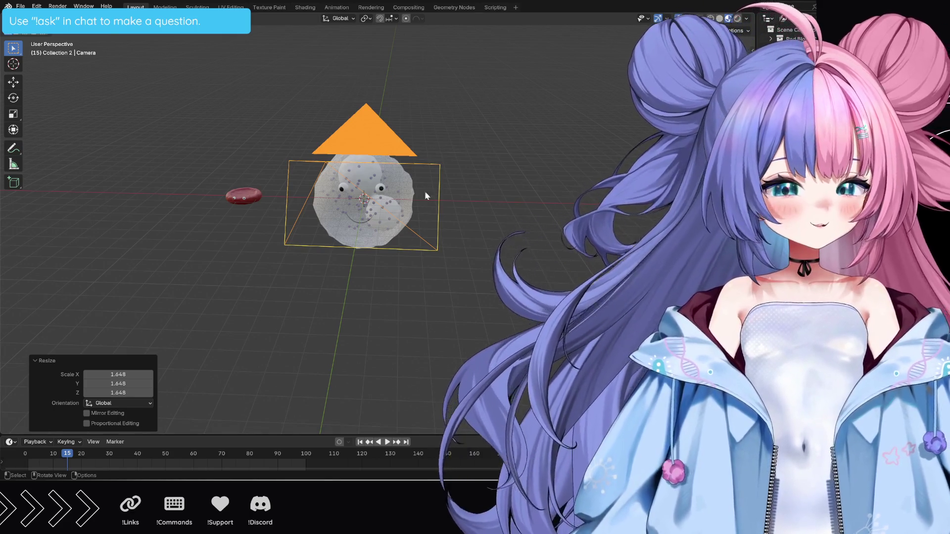
key(KP_0)
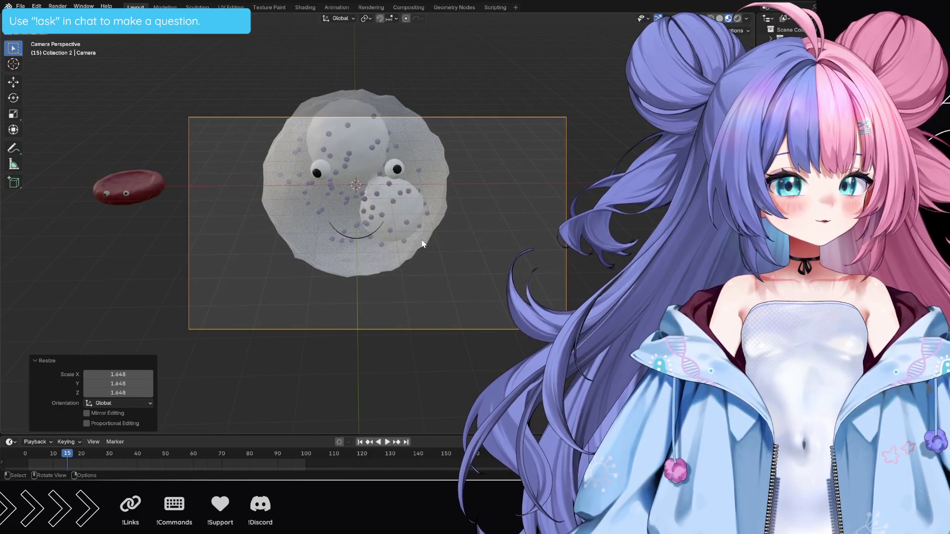
Orbit to see the camera from the side and lasso-select the blob character.
mouse_move(599, 271)
middle_down()
mouse_move(654, 253)
mouse_move(603, 260)
mouse_move(488, 181)
middle_up()
scroll(473, 183, down, 2)
scroll(472, 183, down, 1)
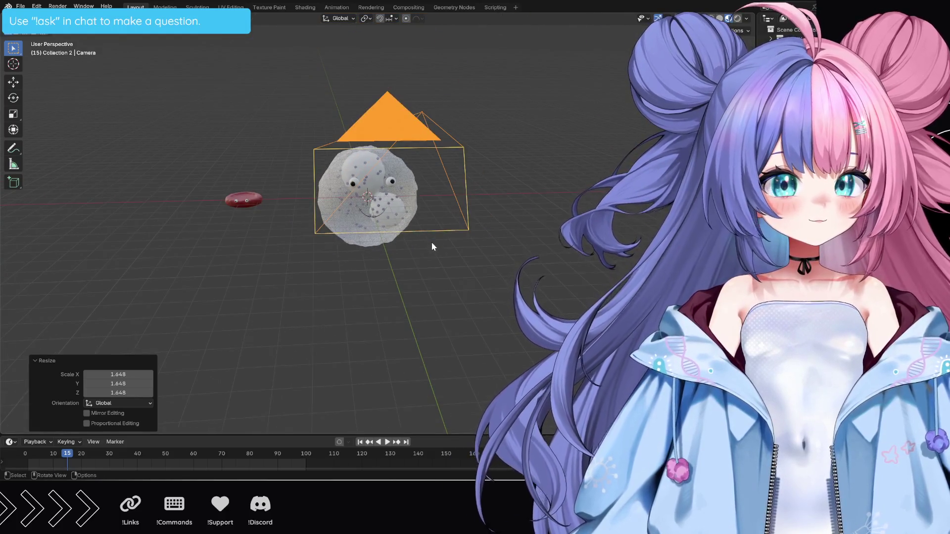
middle_drag(432, 247, 501, 253)
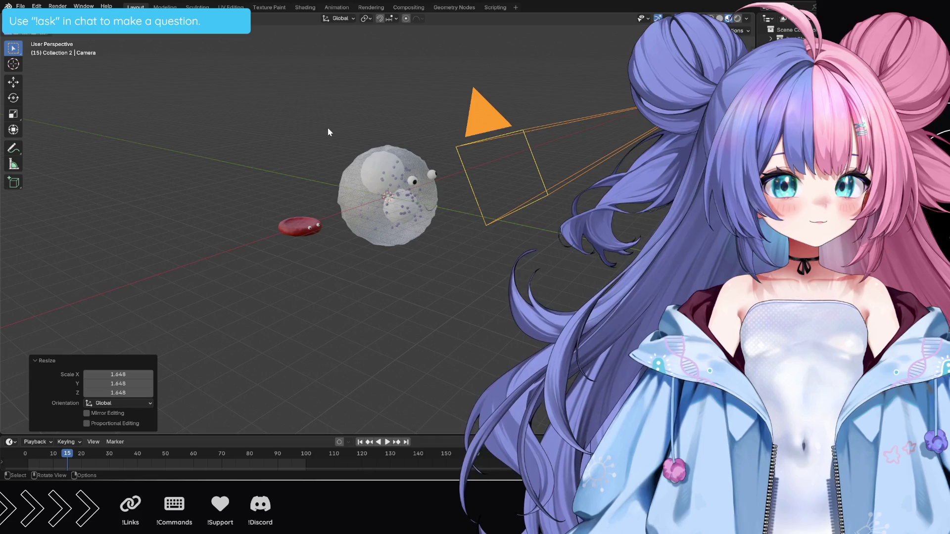
click(13, 48)
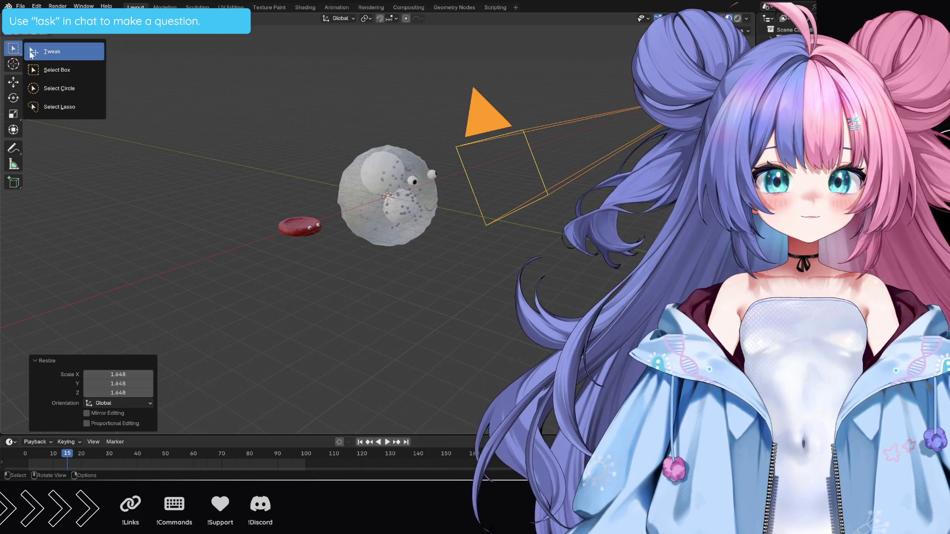
click(64, 107)
mouse_move(359, 131)
mouse_down()
mouse_move(386, 264)
mouse_move(445, 215)
mouse_move(410, 125)
mouse_move(401, 122)
mouse_up()
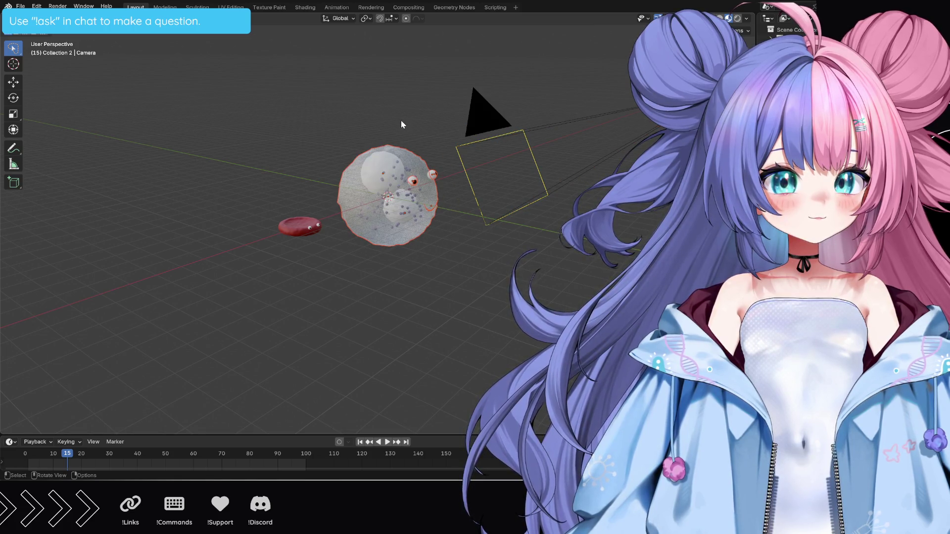
shift+middle_drag(401, 123, 402, 124)
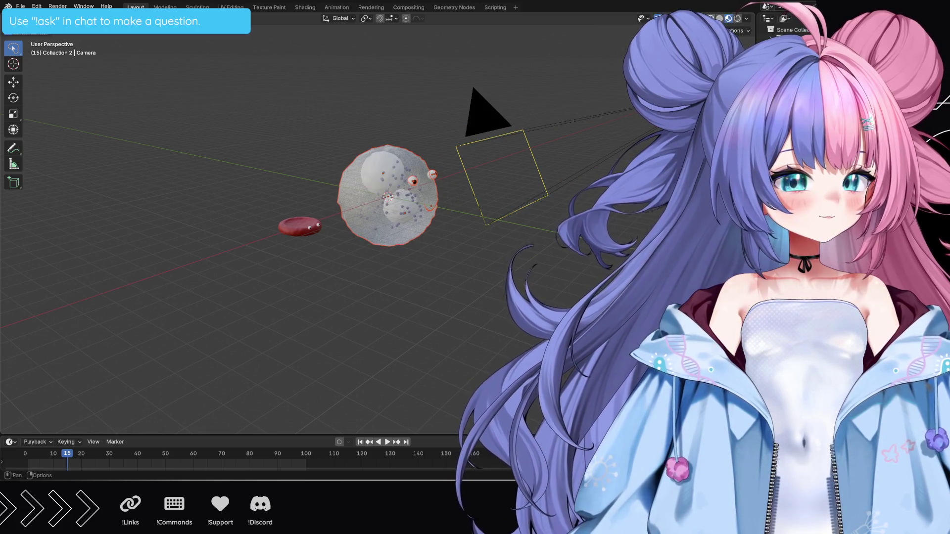
Switch to wireframe shading, lasso-select the blob and view the scene flat from behind.
key(shift+z)
click(380, 128)
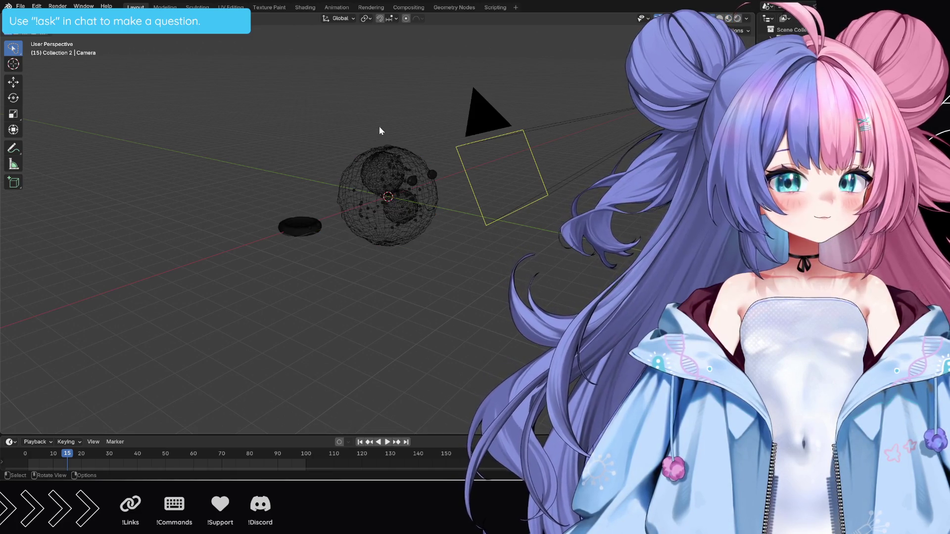
mouse_move(379, 128)
mouse_down()
mouse_move(412, 251)
mouse_move(438, 230)
mouse_up()
drag(410, 138, 386, 127)
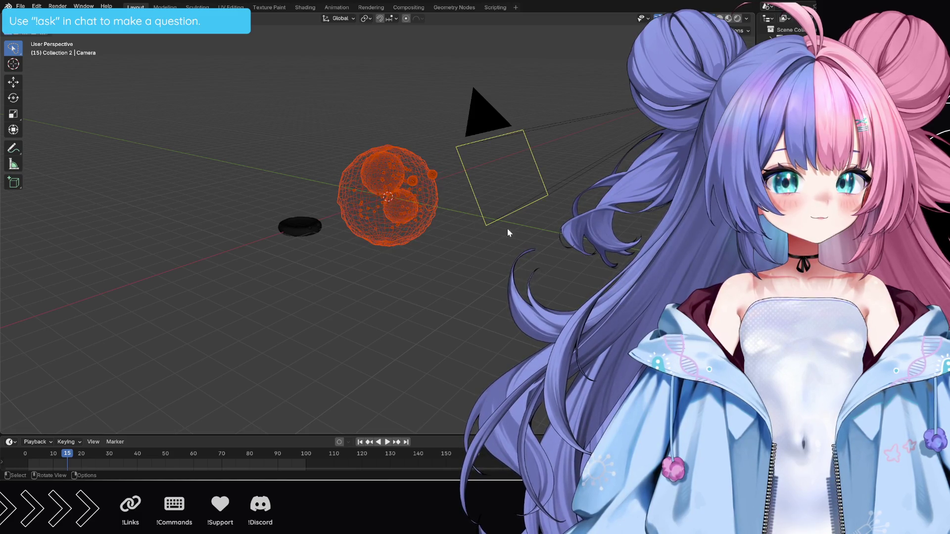
middle_drag(509, 229, 492, 244)
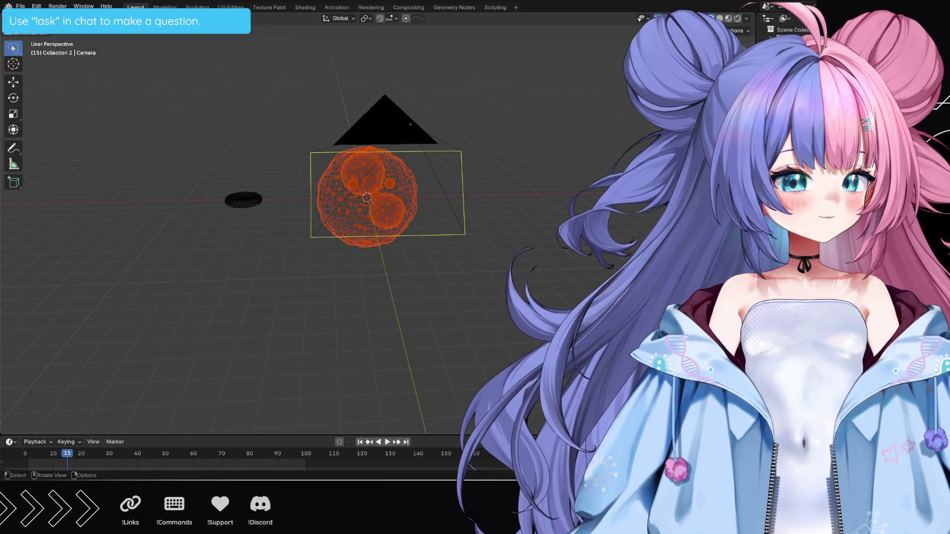
key(ctrl+KP_1)
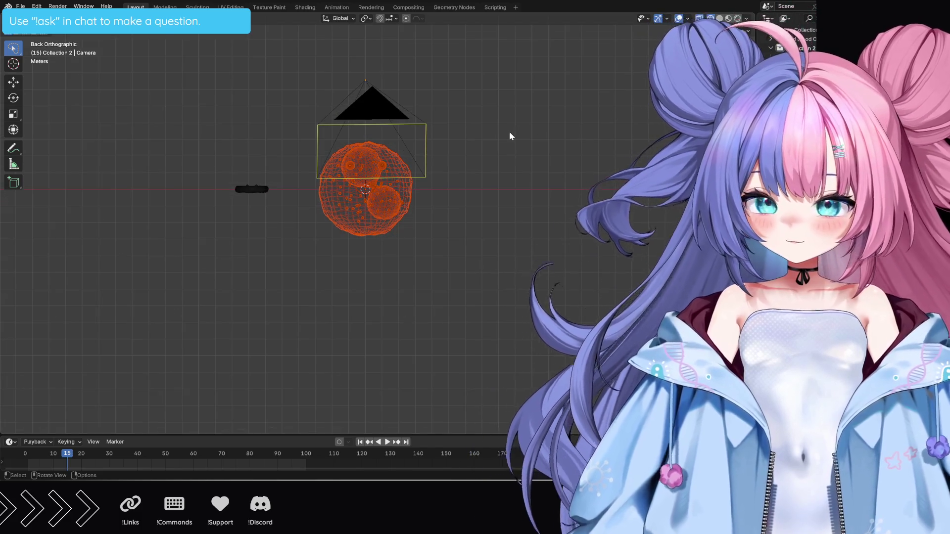
Shift the blob up and sideways to overlap the lower camera frame, cancelling a rotation.
key(g)
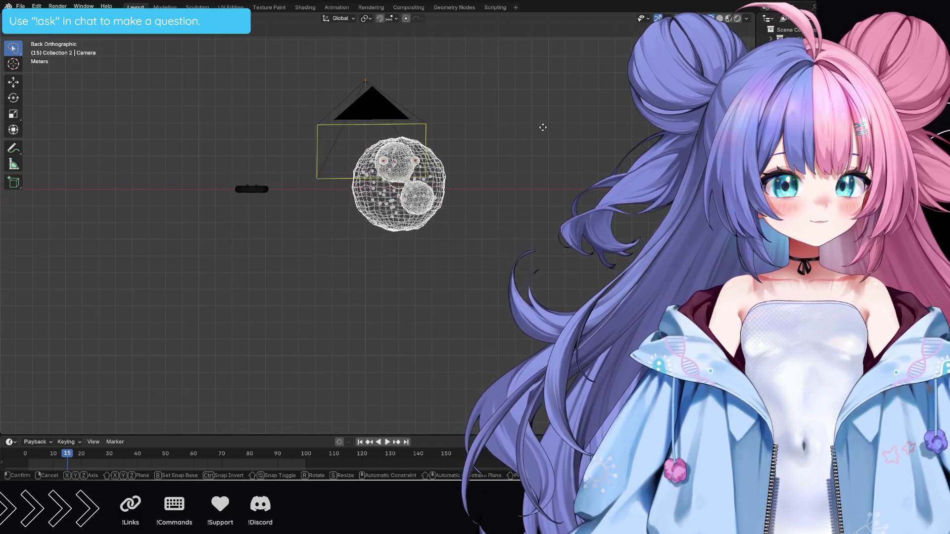
click(544, 120)
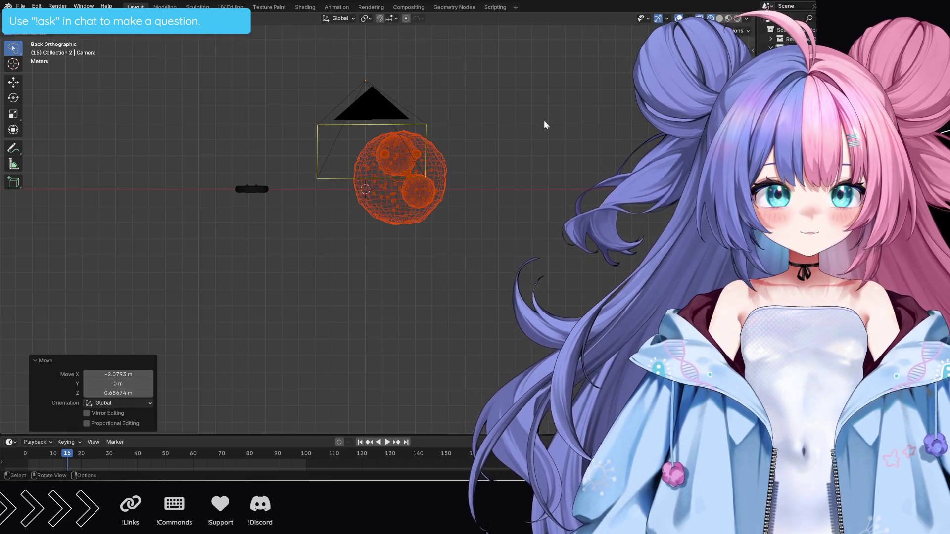
key(r)
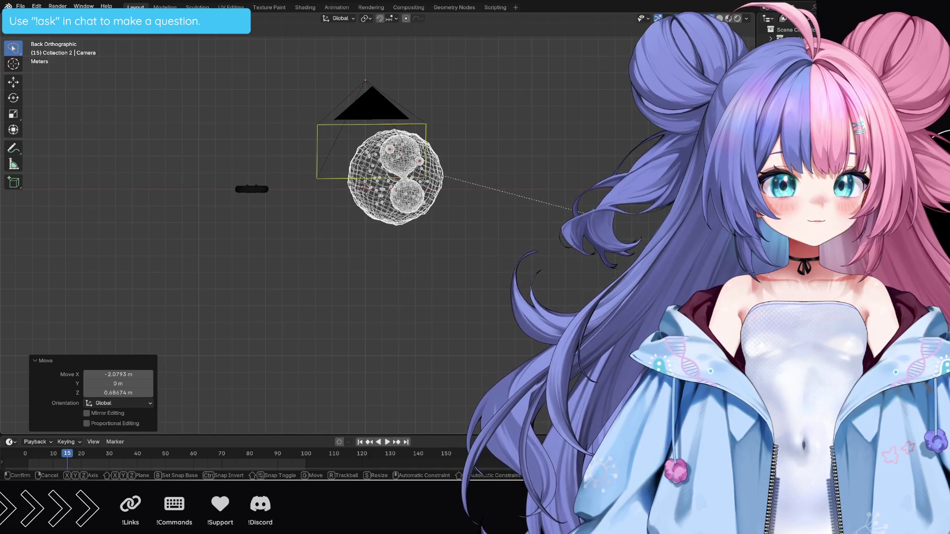
right_click(574, 212)
click(565, 215)
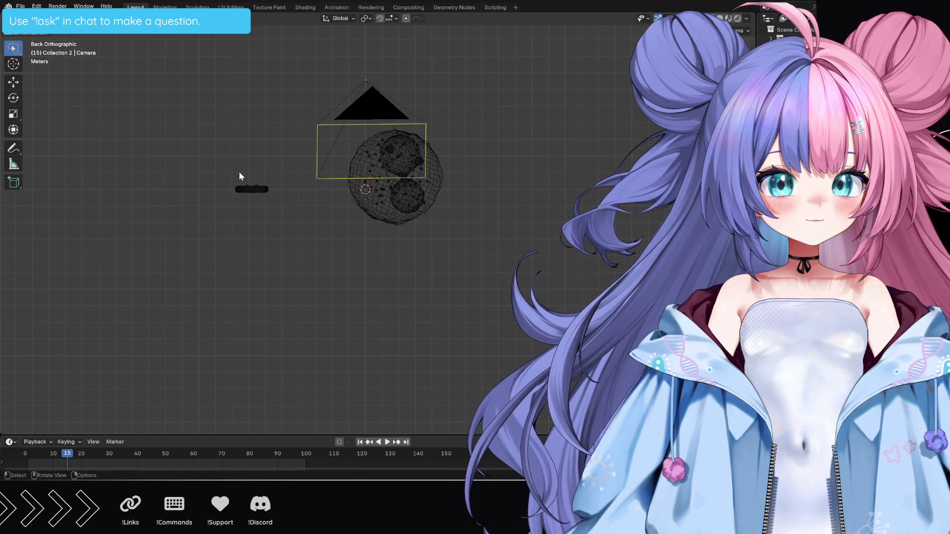
Raise the red disc beside the blob inside the camera frame and tilt it about 21°.
drag(277, 203, 247, 157)
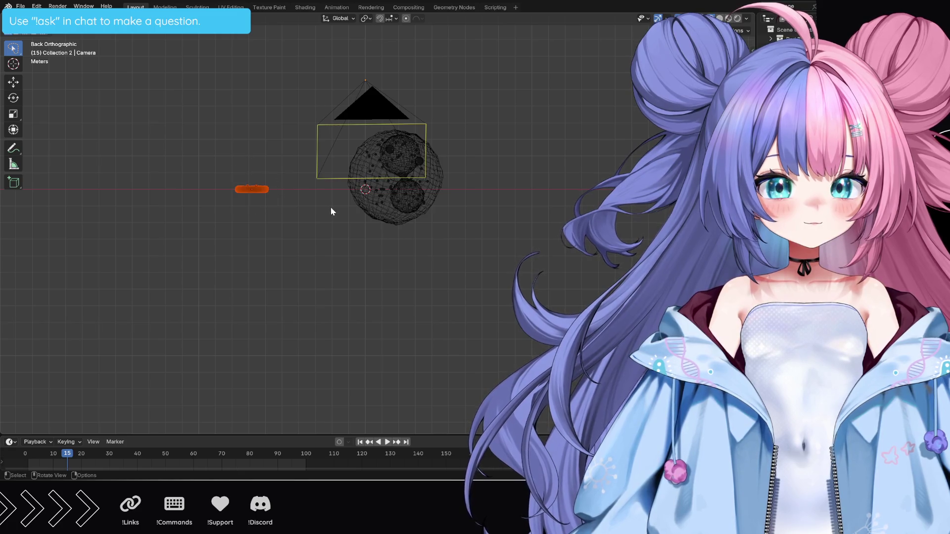
key(g)
click(409, 177)
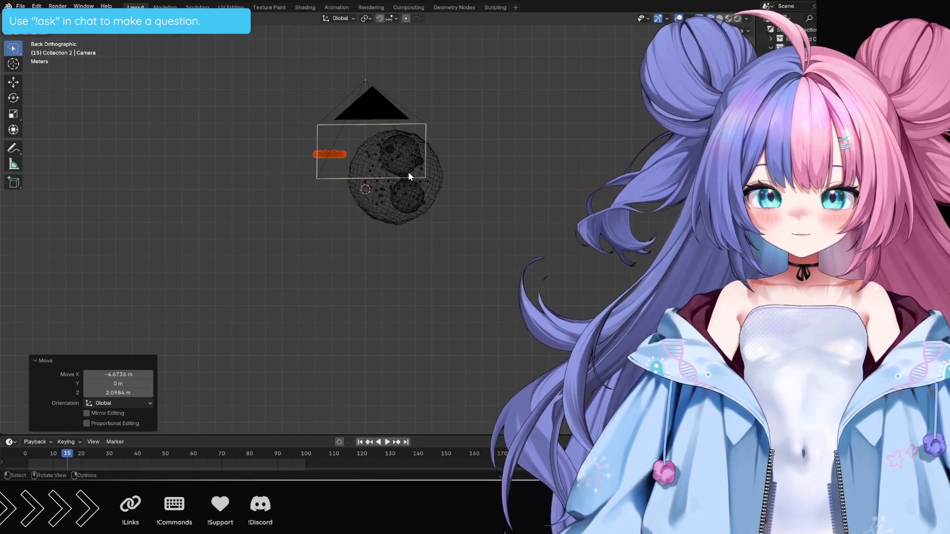
key(r)
click(412, 147)
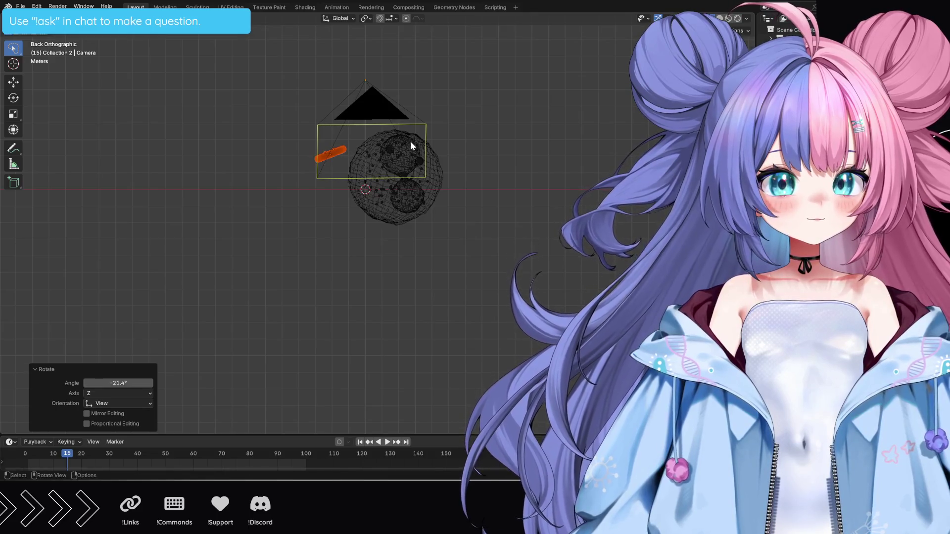
key(g)
click(416, 132)
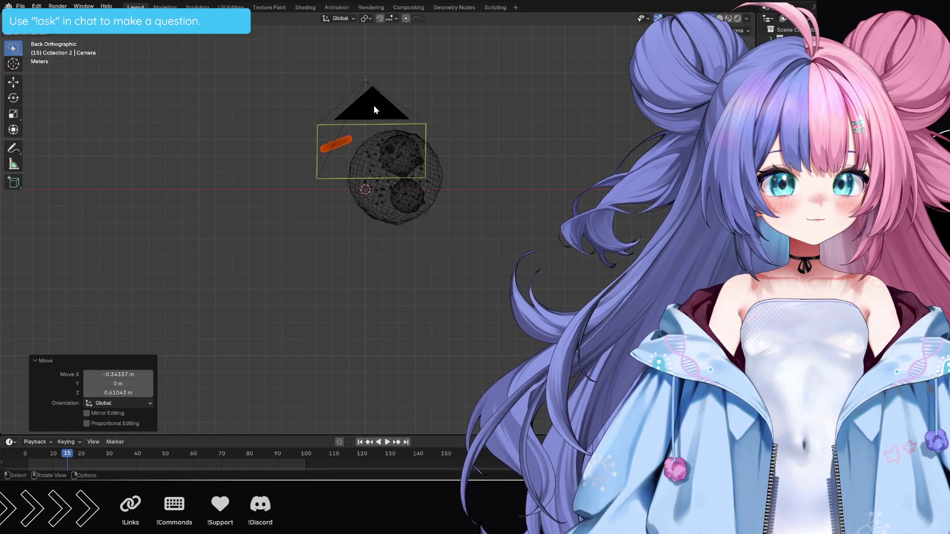
Select the camera and look through it at the framed blob.
click(373, 105)
key(KP_0)
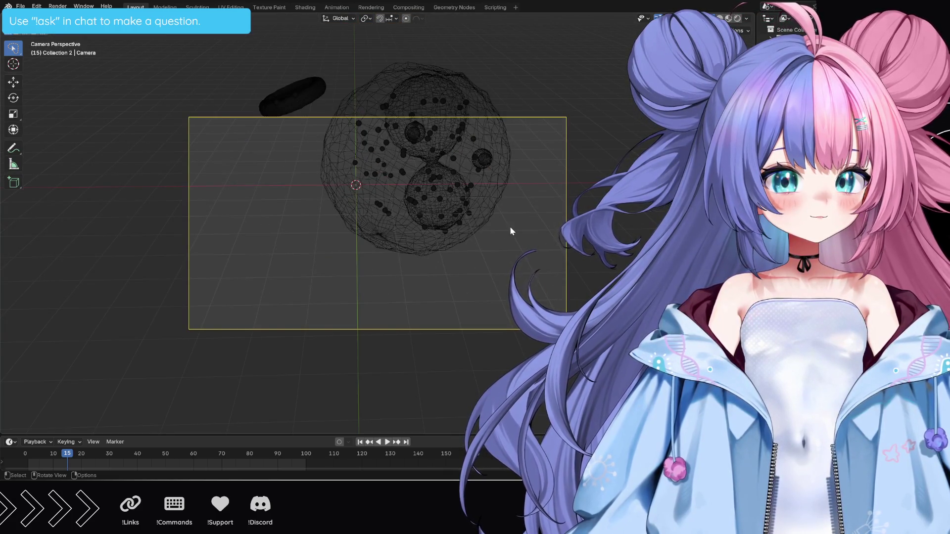
Shrink the camera slightly in orthographic view and reposition it in the right side view.
middle_drag(491, 218, 492, 228)
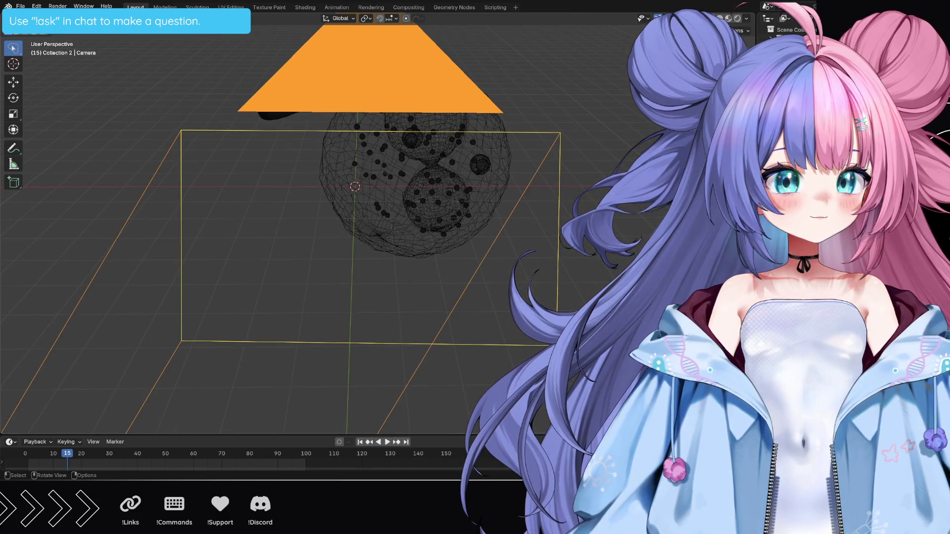
key(KP_5)
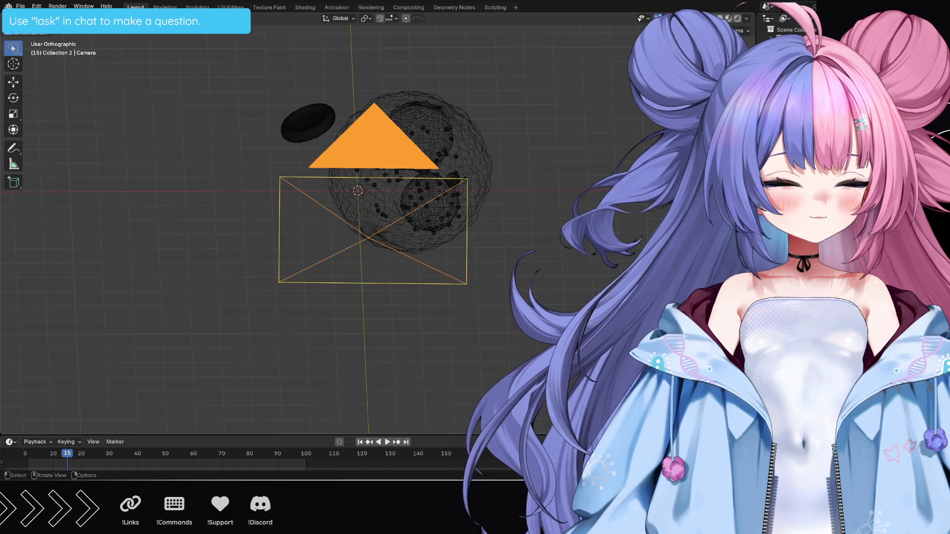
key(s)
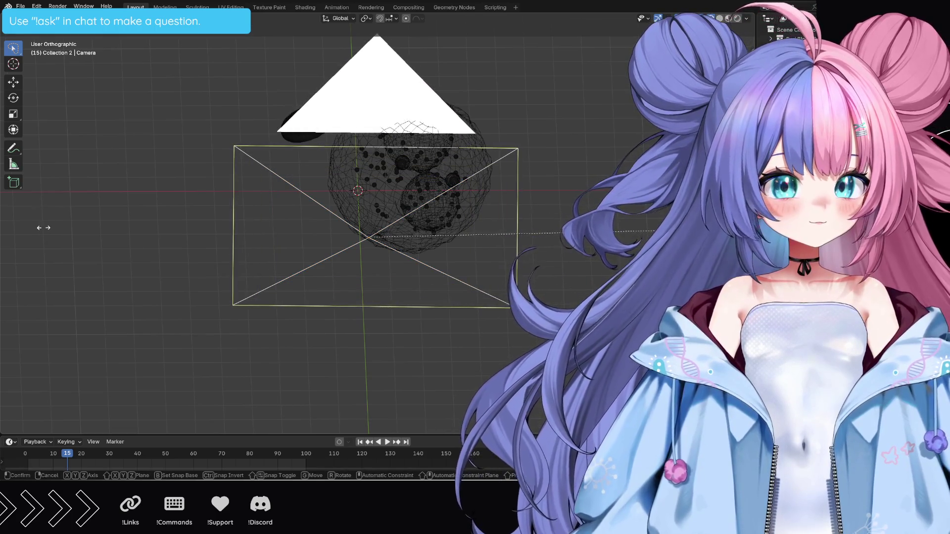
key(Return)
scroll(376, 321, down, 4)
mouse_move(375, 322)
middle_down()
mouse_move(486, 270)
mouse_move(486, 289)
mouse_move(471, 289)
middle_up()
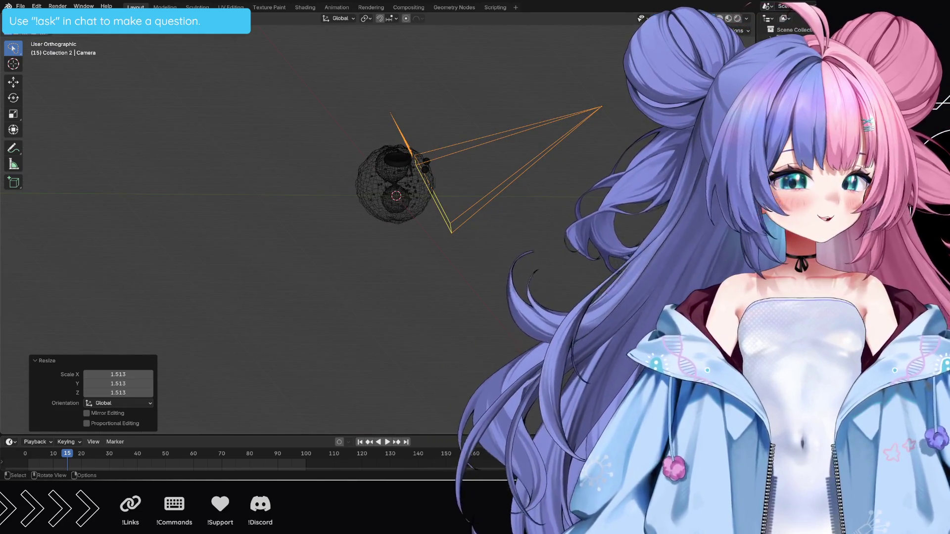
key(KP_3)
key(g)
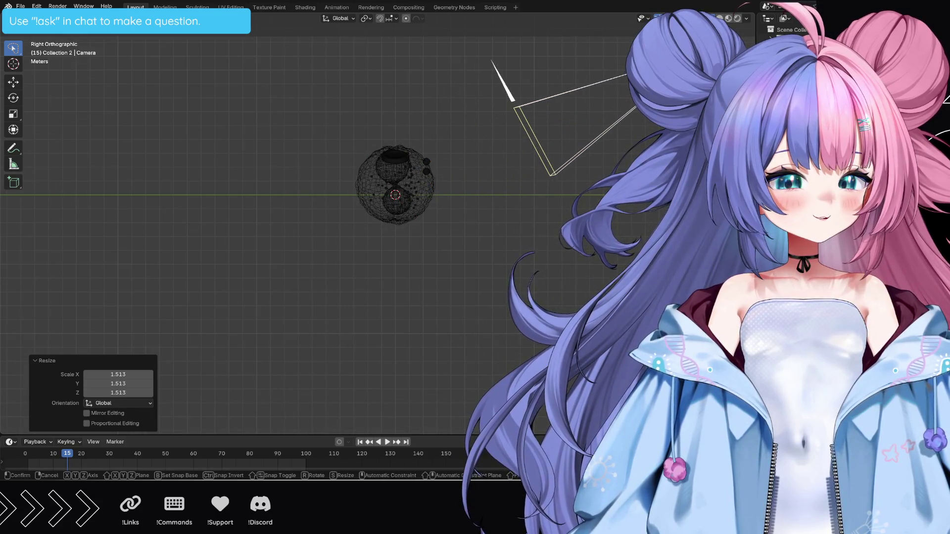
key(Return)
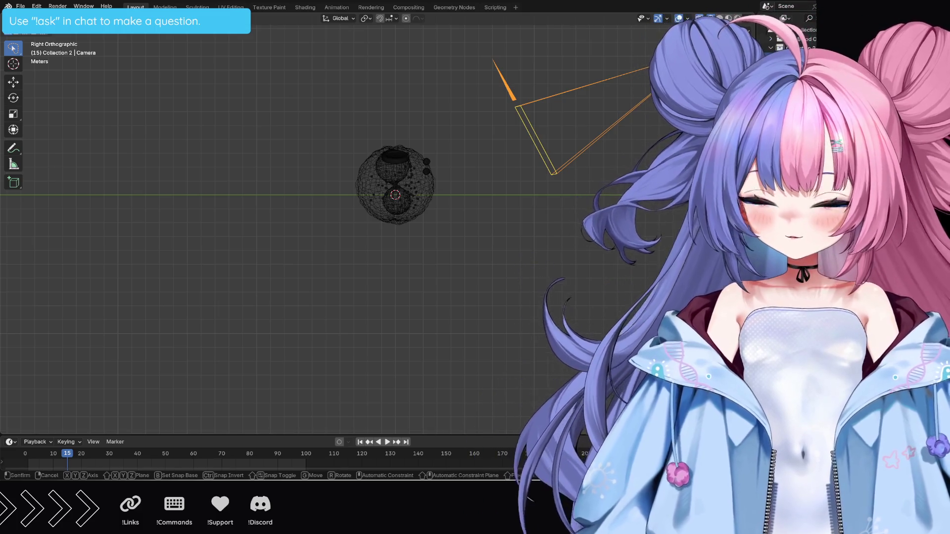
key(g)
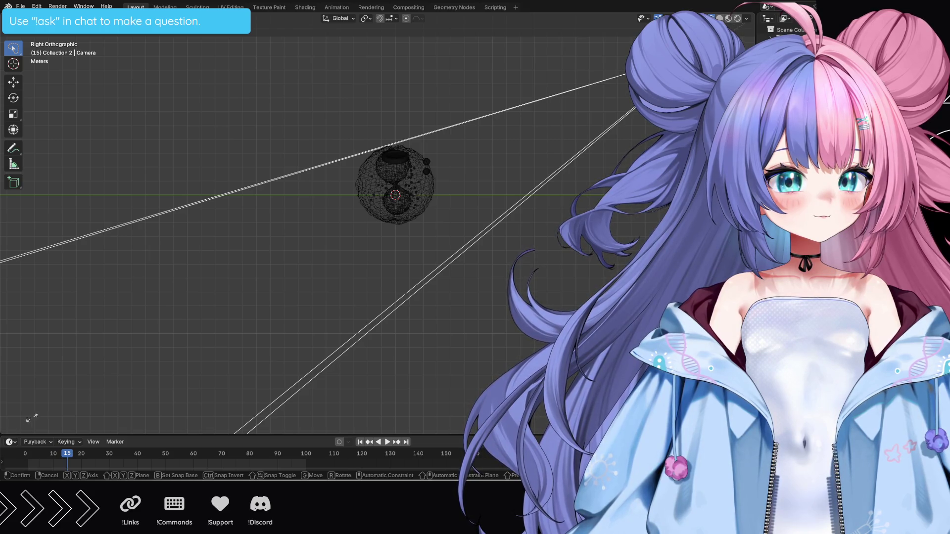
key(Escape)
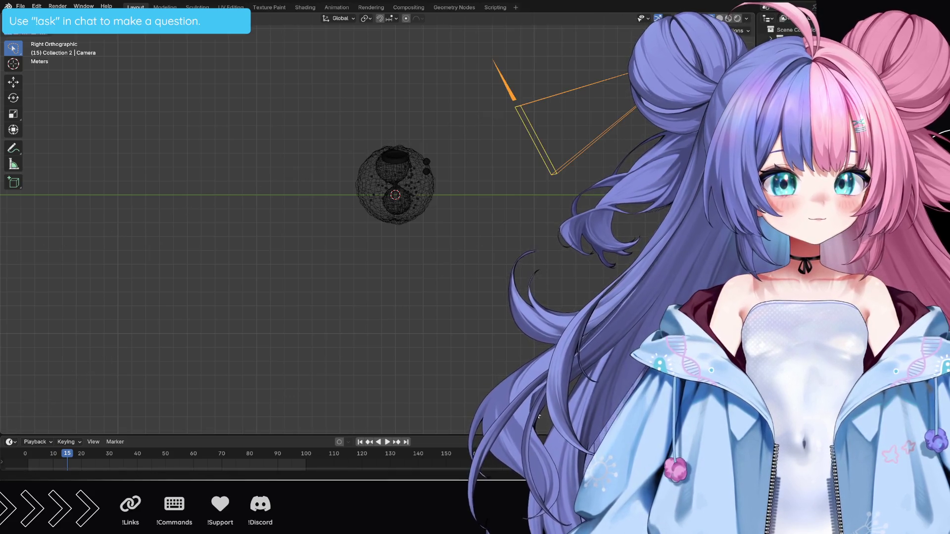
scroll(587, 191, down, 5)
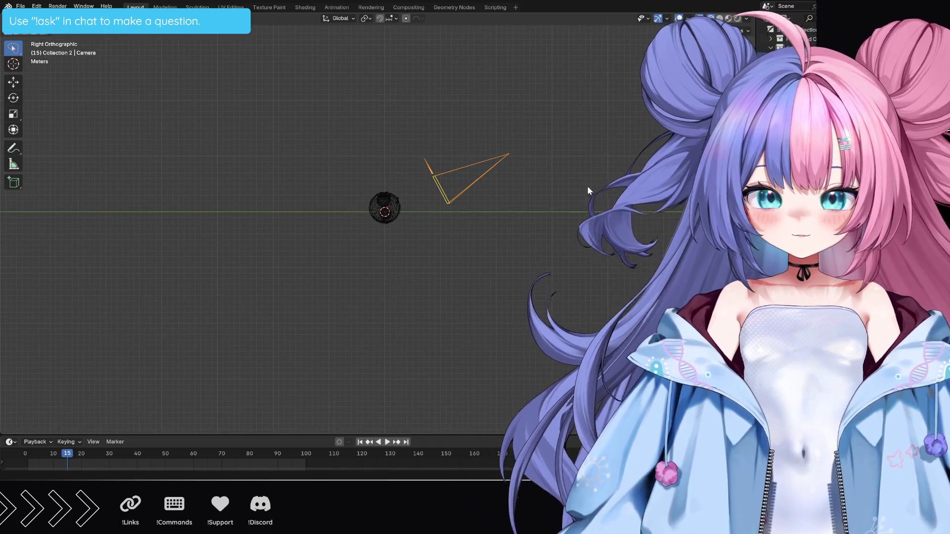
Turn and nudge the camera so its view centres the blob with the bun upper-left.
key(r)
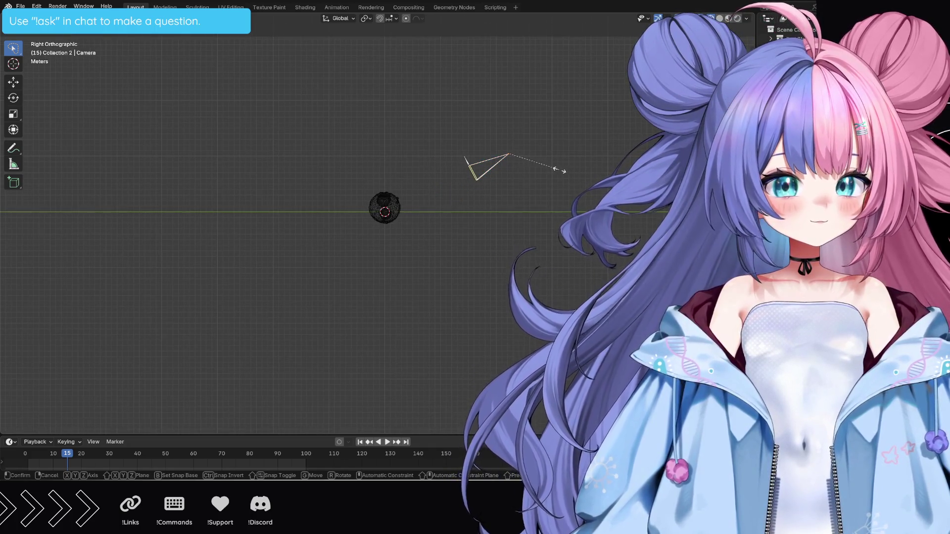
click(596, 190)
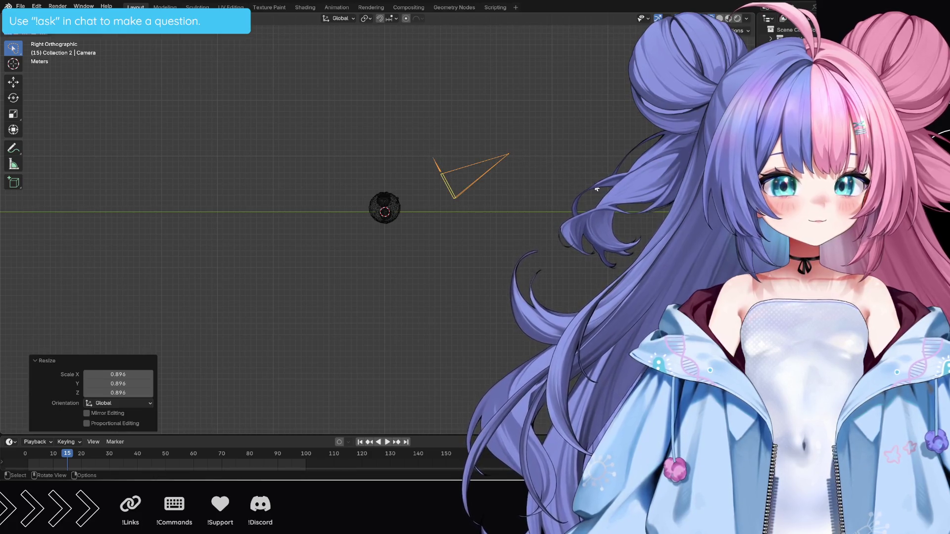
key(g)
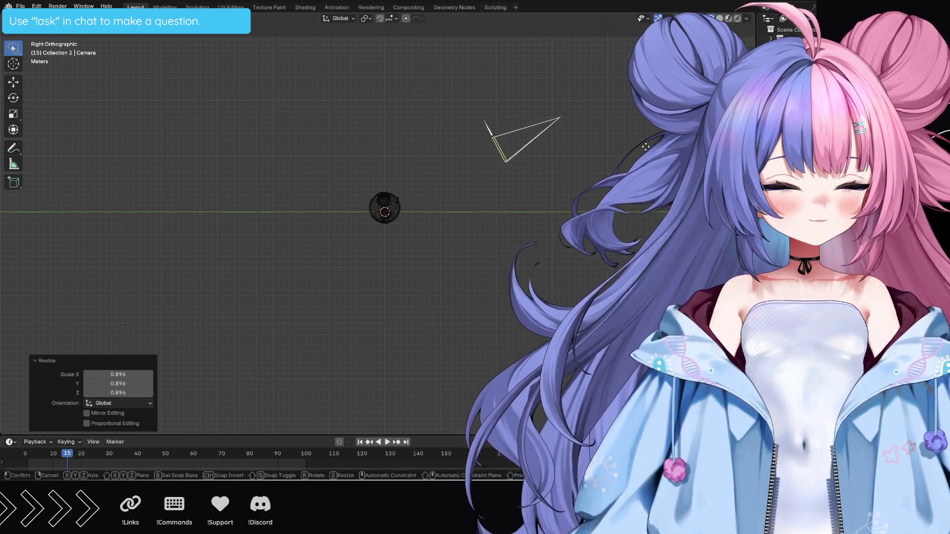
click(646, 147)
key(r)
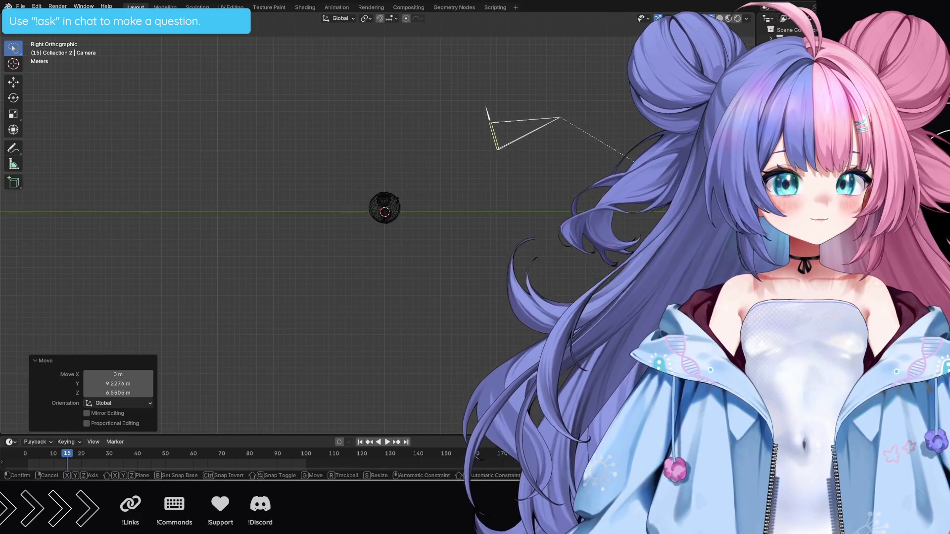
click(642, 171)
key(g)
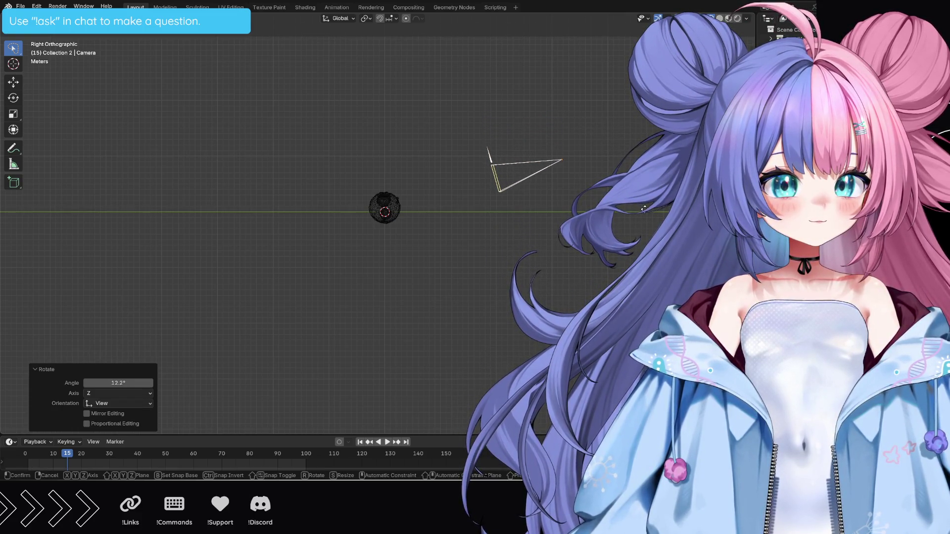
click(643, 208)
key(KP_0)
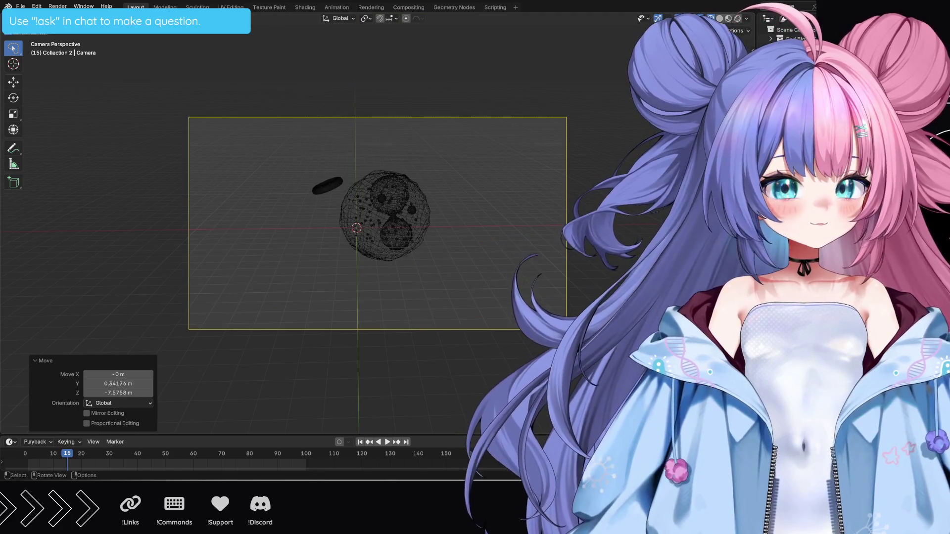
Pull the camera back about 10 m and lower it 2.5 m so the frame encloses blob and bun.
click(623, 211)
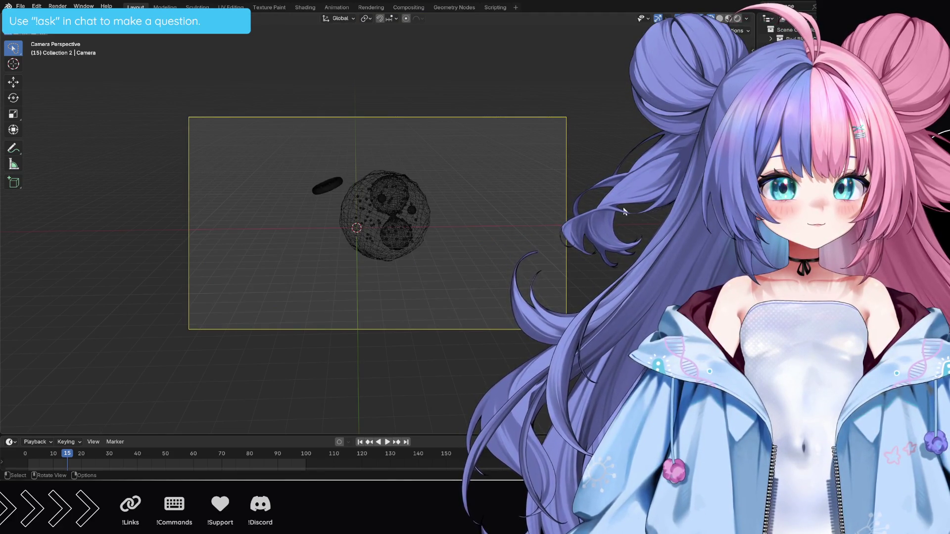
middle_drag(623, 212, 594, 223)
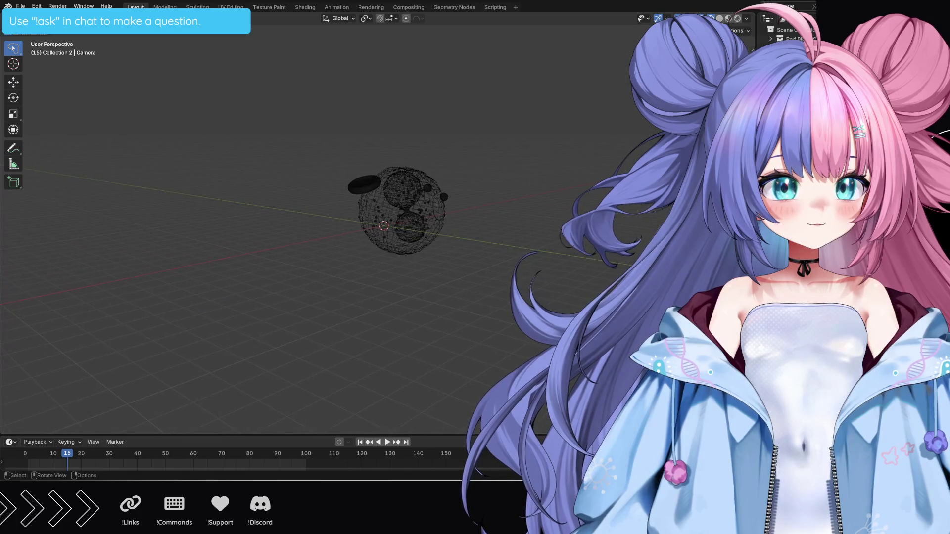
key(ctrl+KP_1)
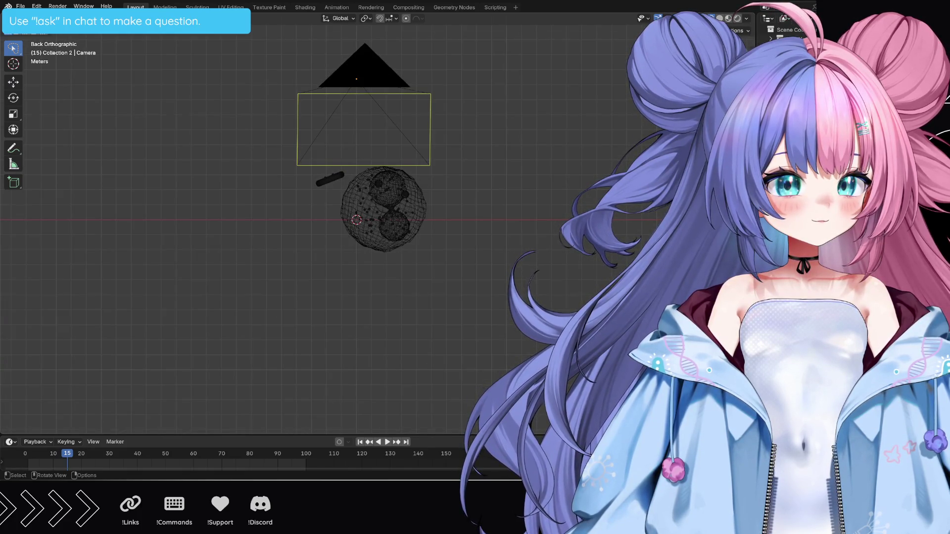
key(KP_3)
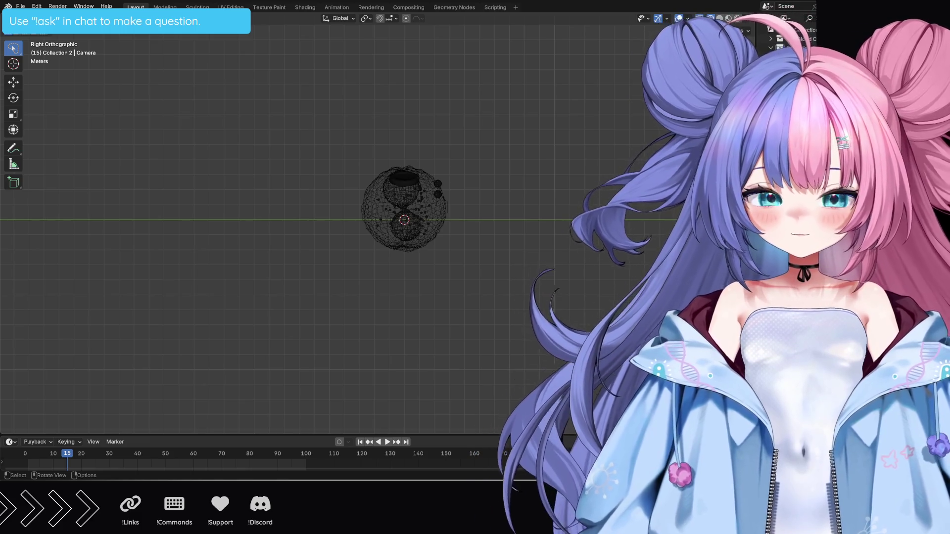
key(g)
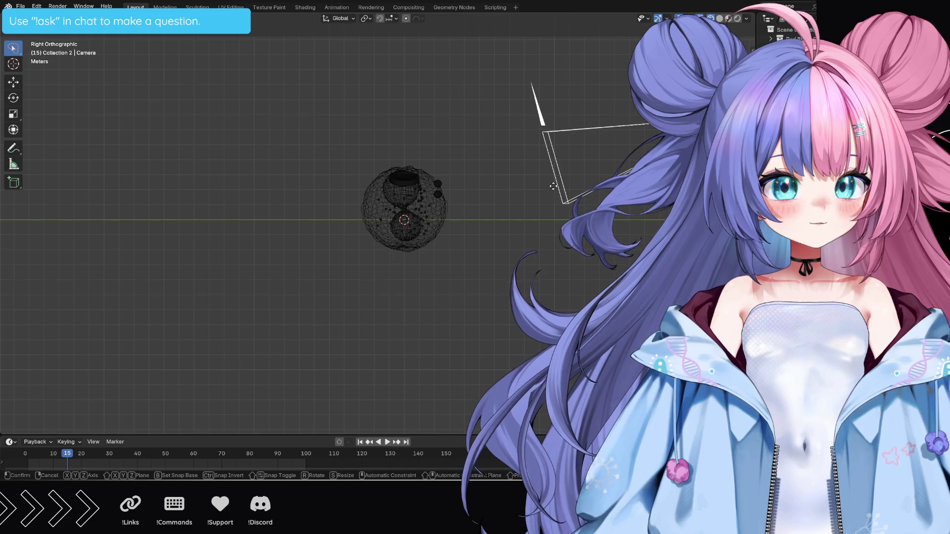
click(569, 178)
key(KP_0)
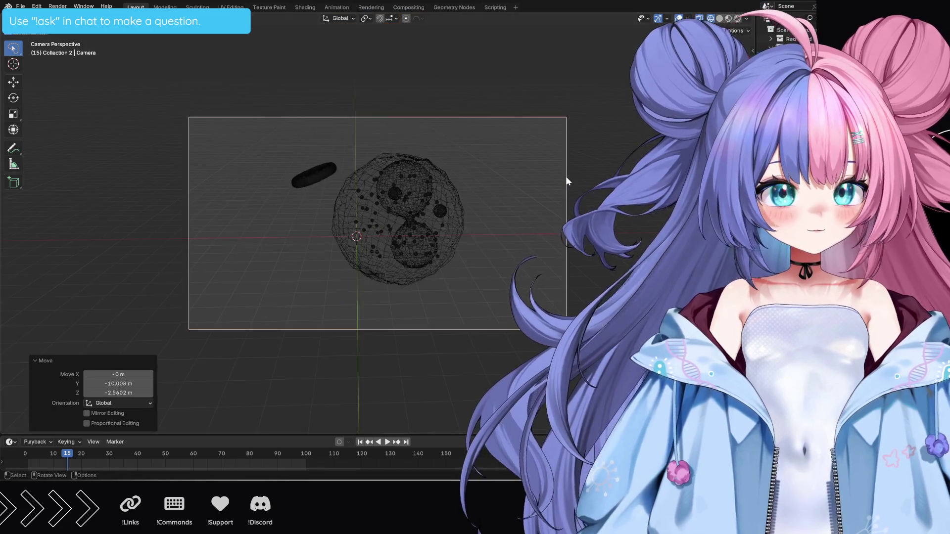
Return to a free perspective and start rendering the camera's shot.
key(KP_3)
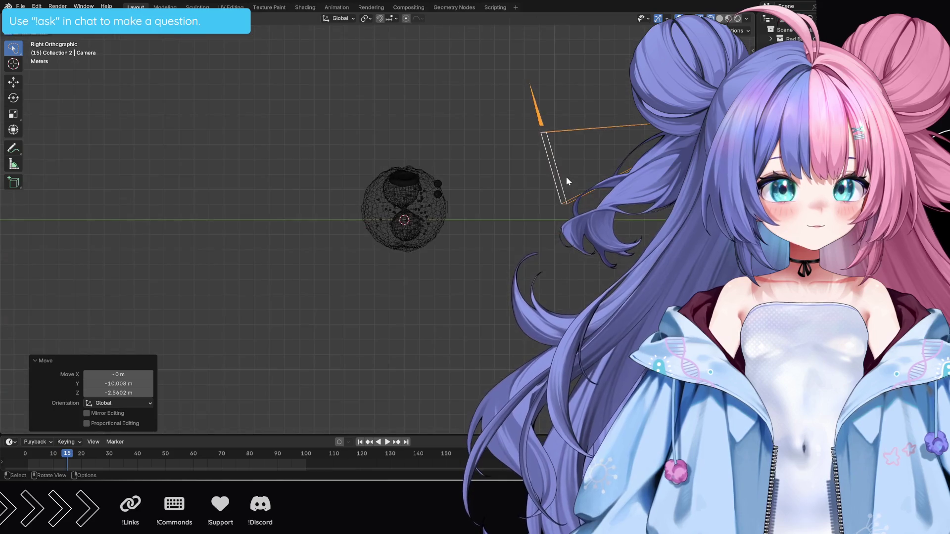
mouse_move(566, 177)
middle_down()
mouse_move(542, 287)
mouse_move(475, 296)
mouse_move(484, 287)
middle_up()
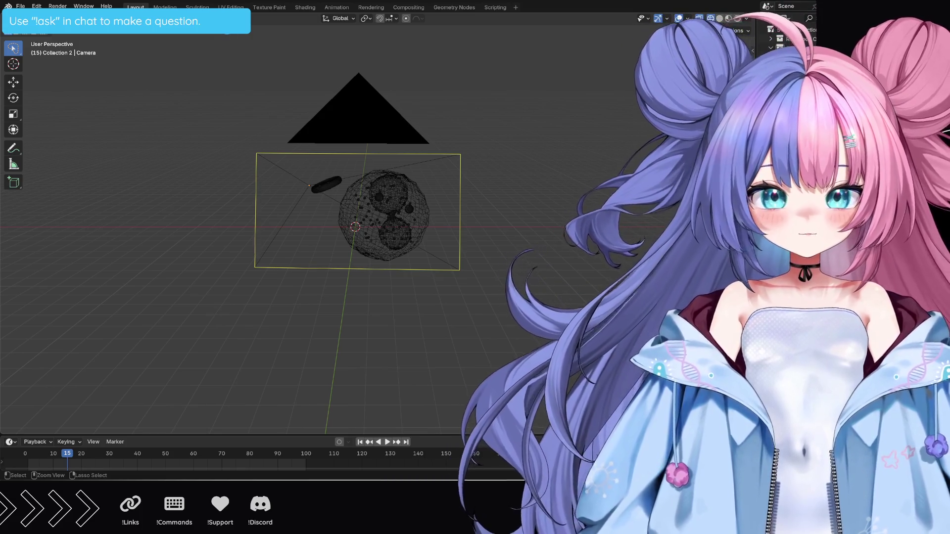
key(ctrl+F12)
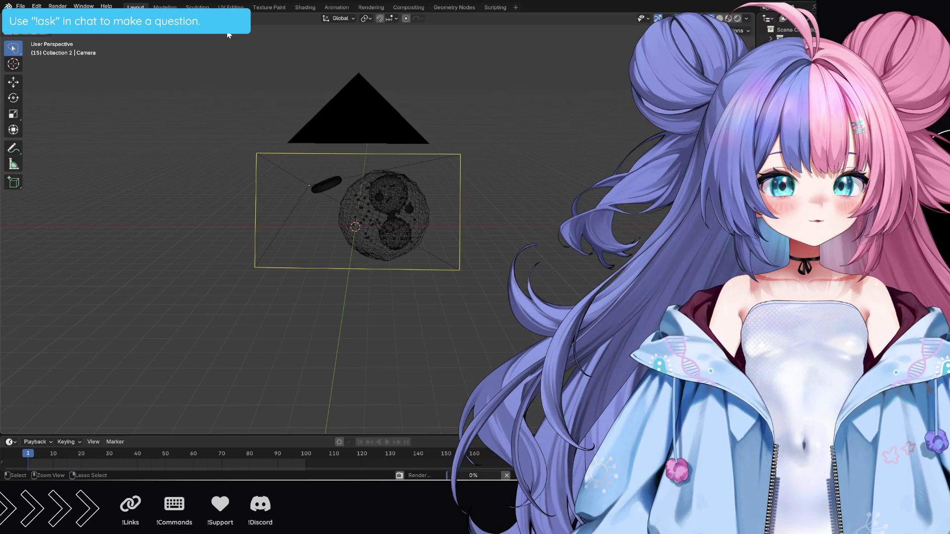